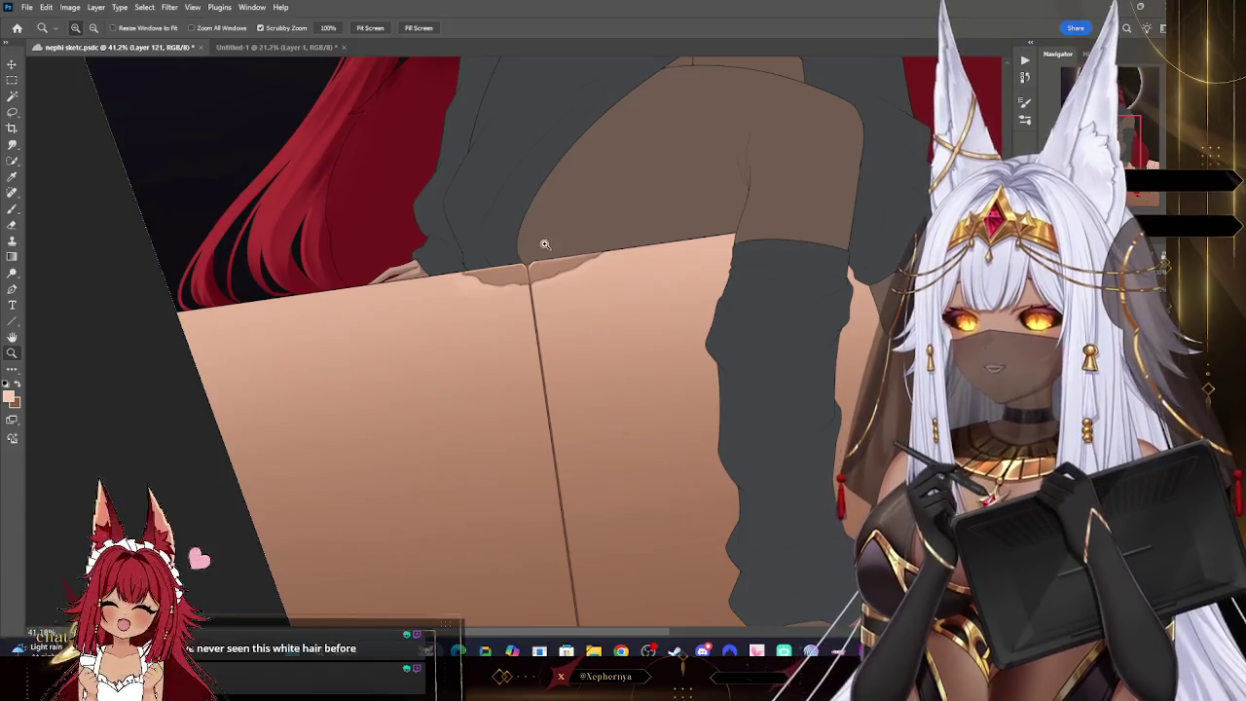
- Fit the artwork to the screen and zoom in to inspect the ledge seam and hair tip
left_click(371, 28)
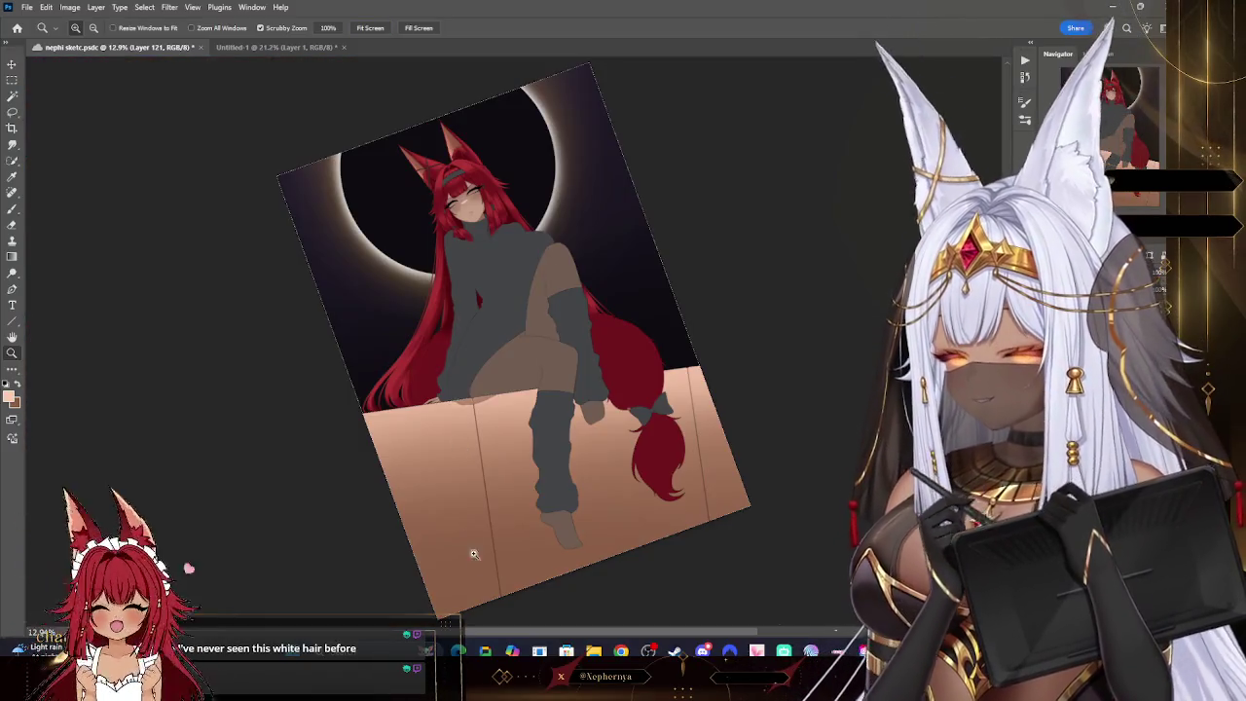
mouse_move(468, 405)
left_mouse_down()
mouse_move(606, 434)
mouse_move(497, 451)
mouse_move(738, 349)
left_mouse_up()
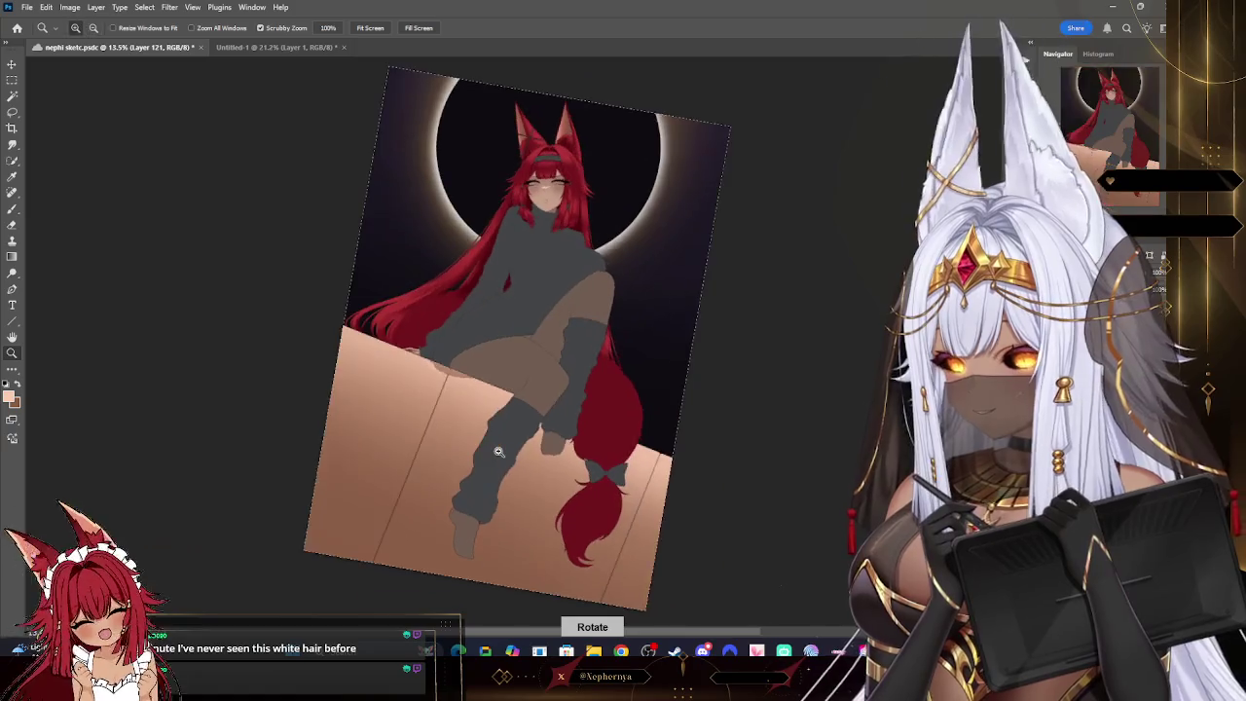
left_click(659, 511)
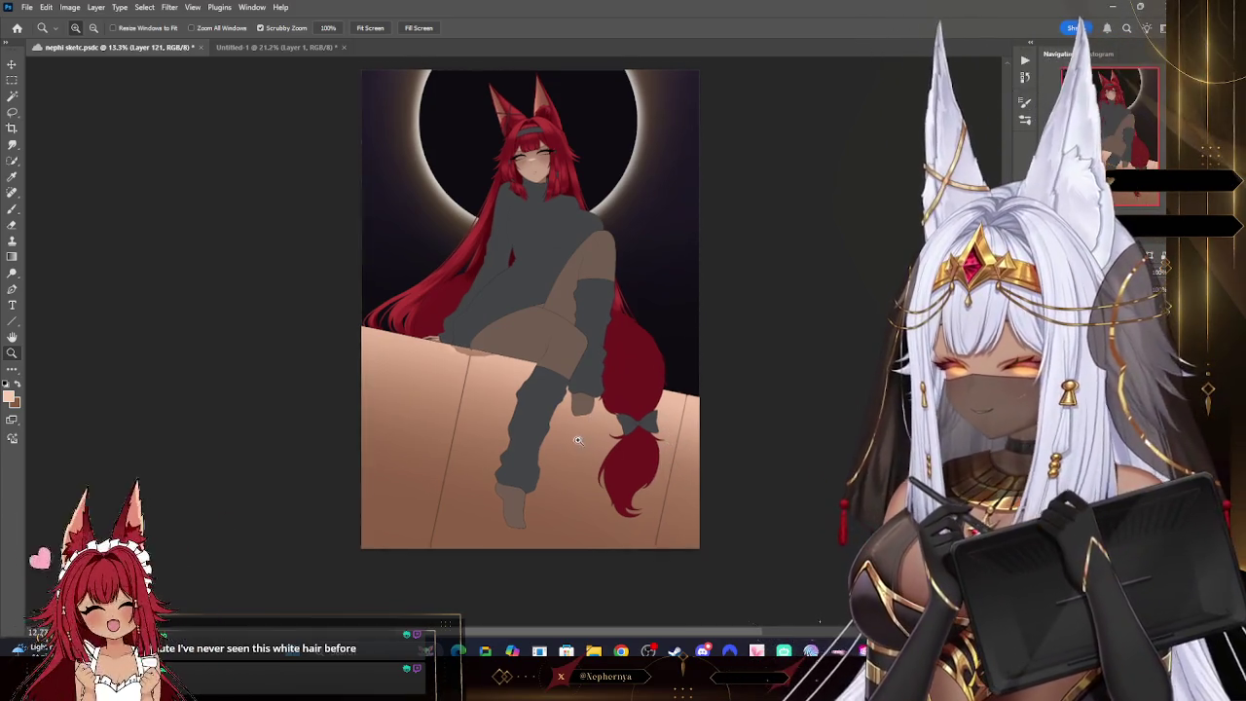
left_click_drag(616, 373, 604, 378)
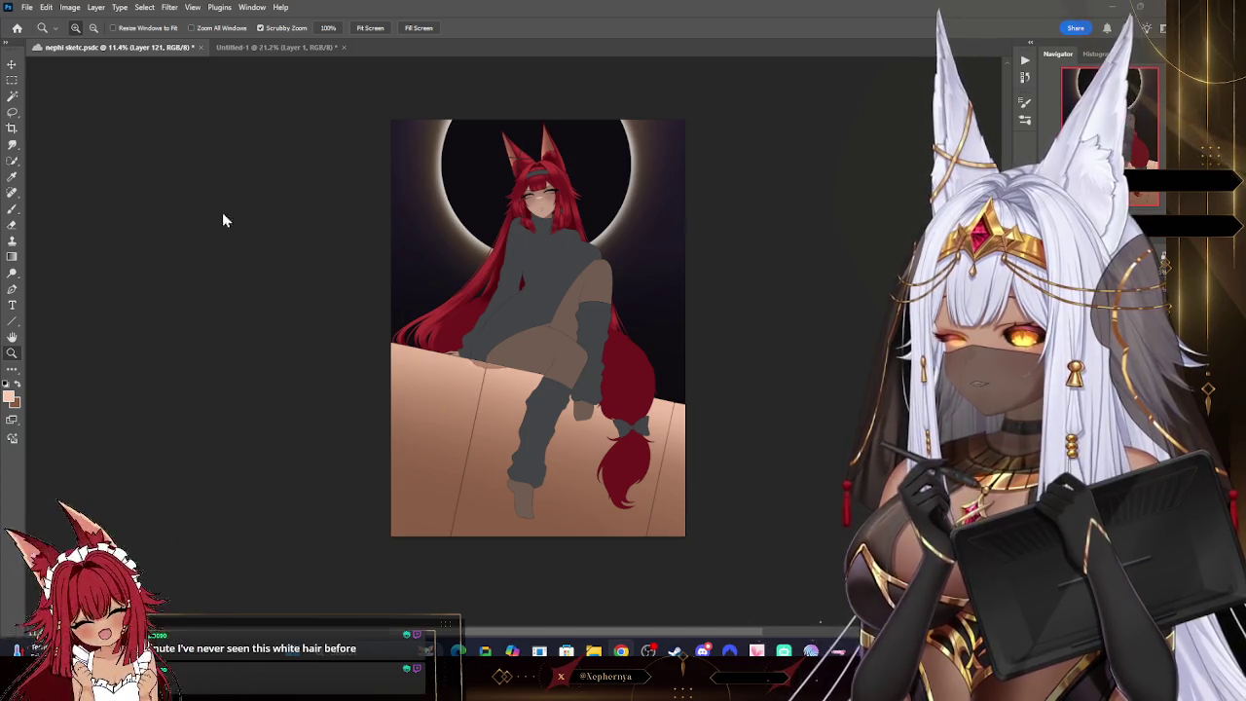
- Paste the copied image into the artwork as new Layer 122
left_click(46, 7)
left_click(78, 111)
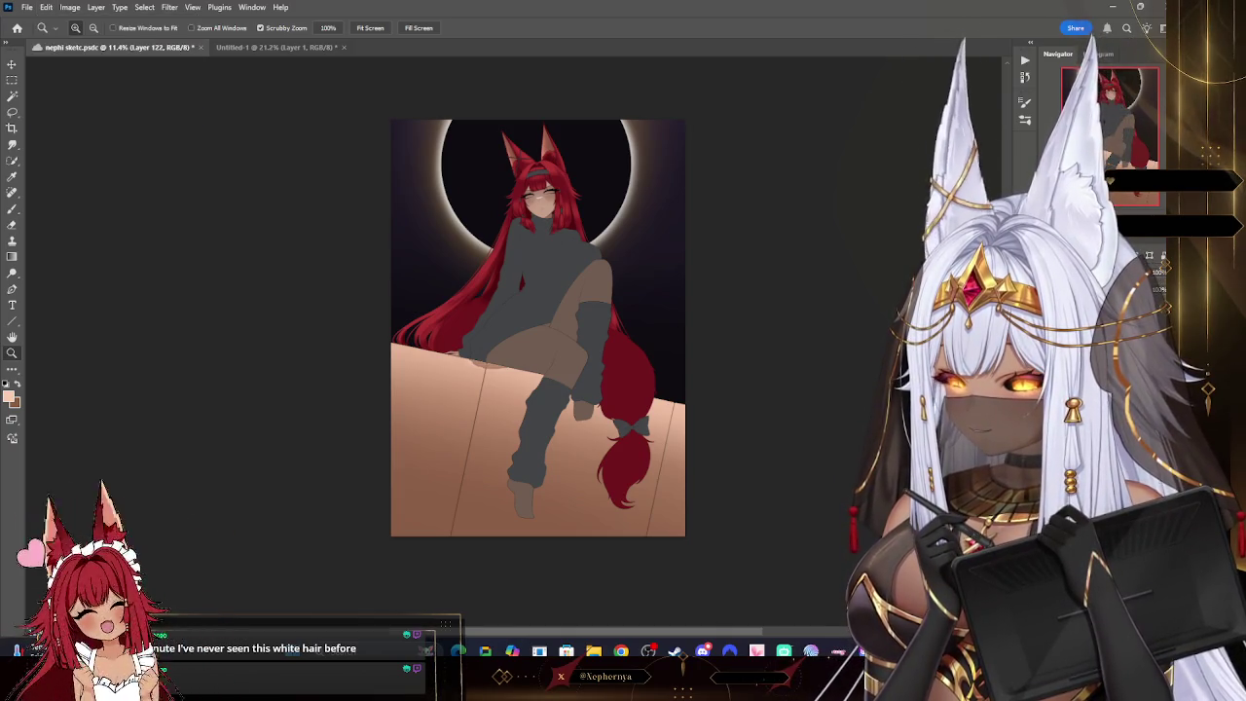
left_click(12, 65)
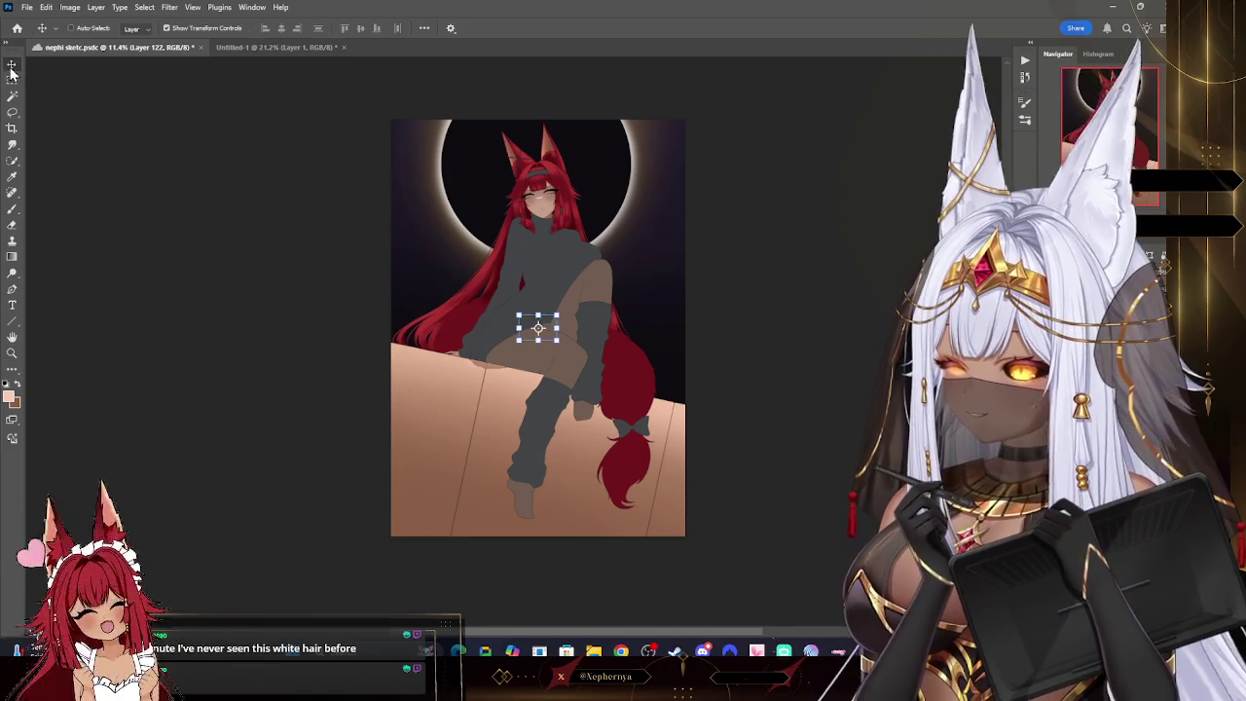
- Enlarge the pasted sandstone texture on the canvas and commit the new size
left_click_drag(558, 315, 725, 207)
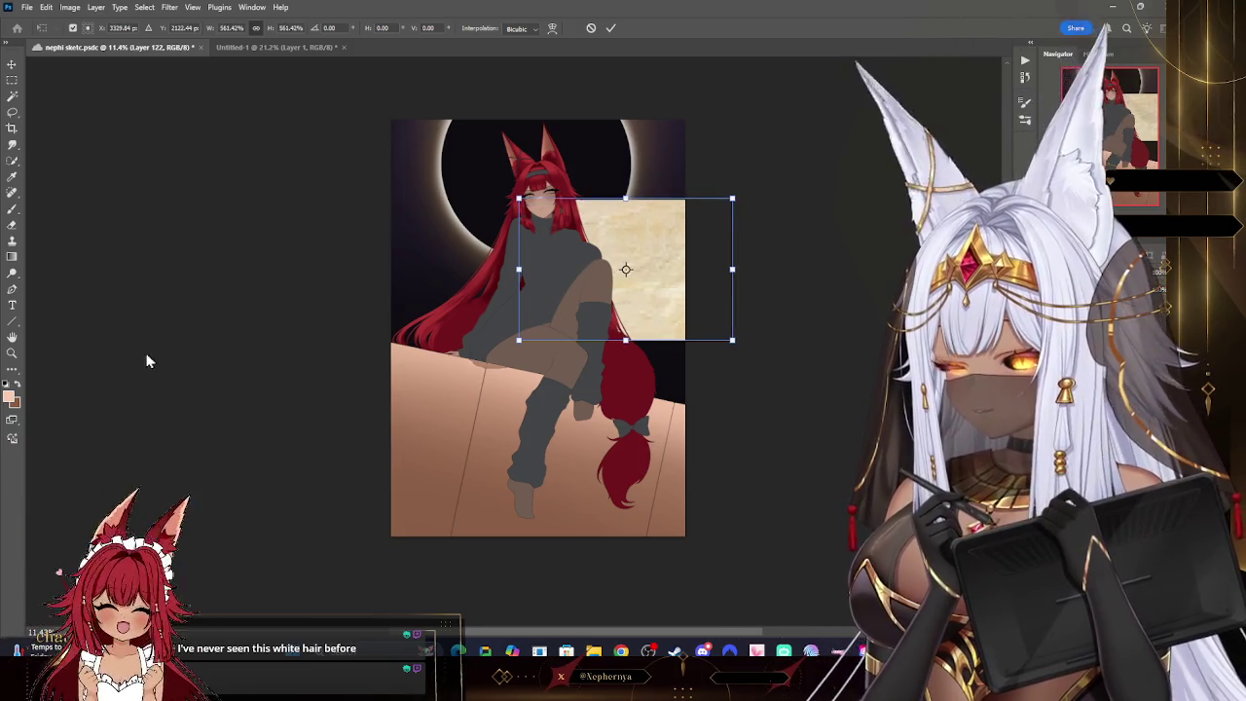
key("Return")
key("z")
left_click_drag(364, 417, 409, 416)
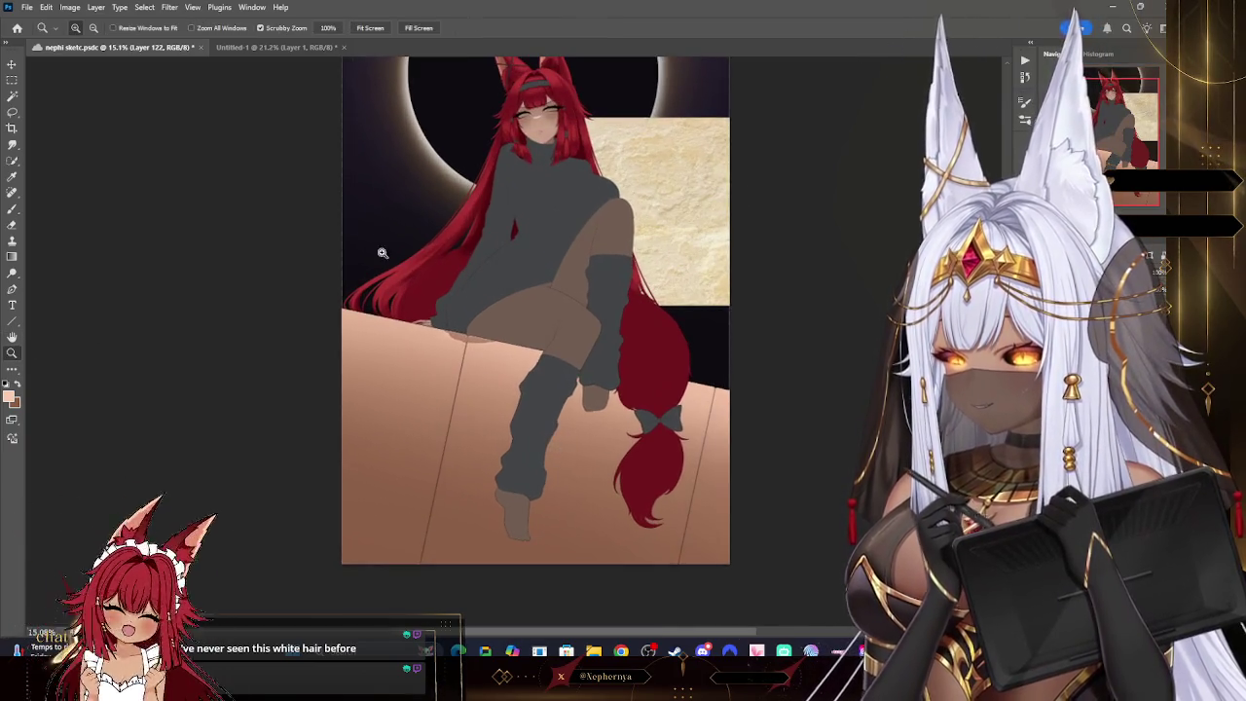
- Move the texture down over the ledge, tilt it about 12° and scale it wider
left_click(16, 68)
left_click_drag(662, 231, 478, 472)
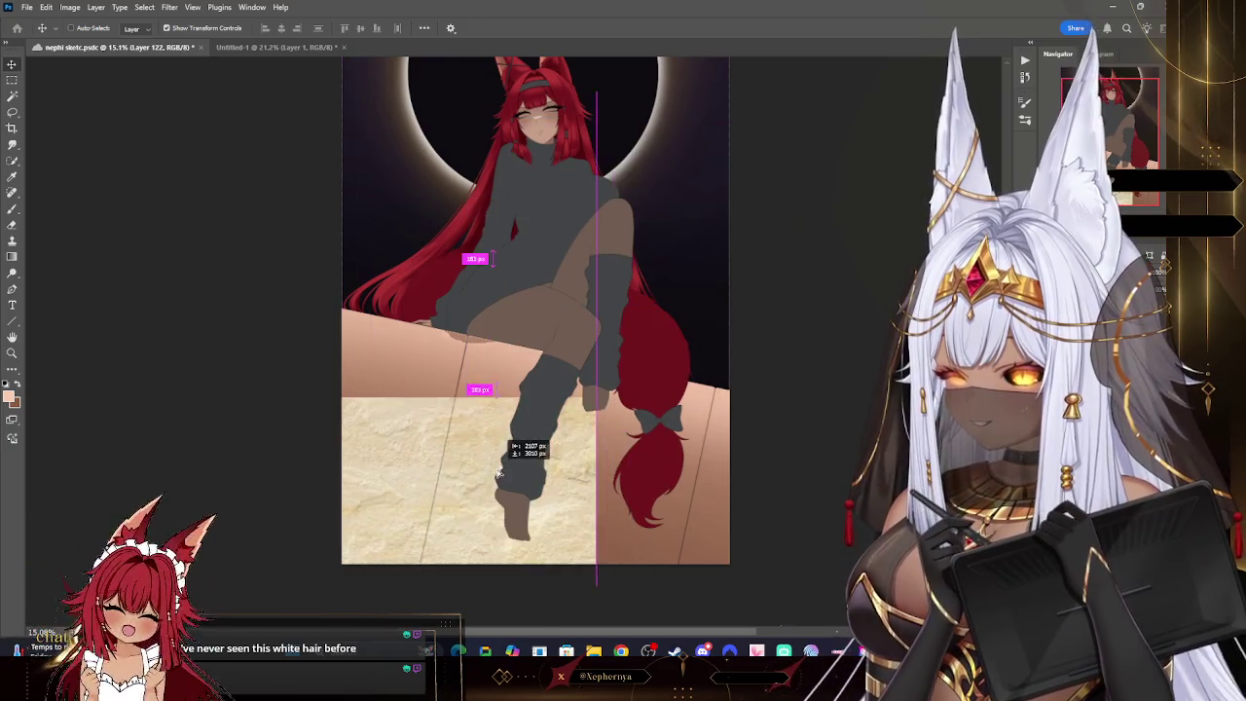
left_click_drag(622, 350, 628, 390)
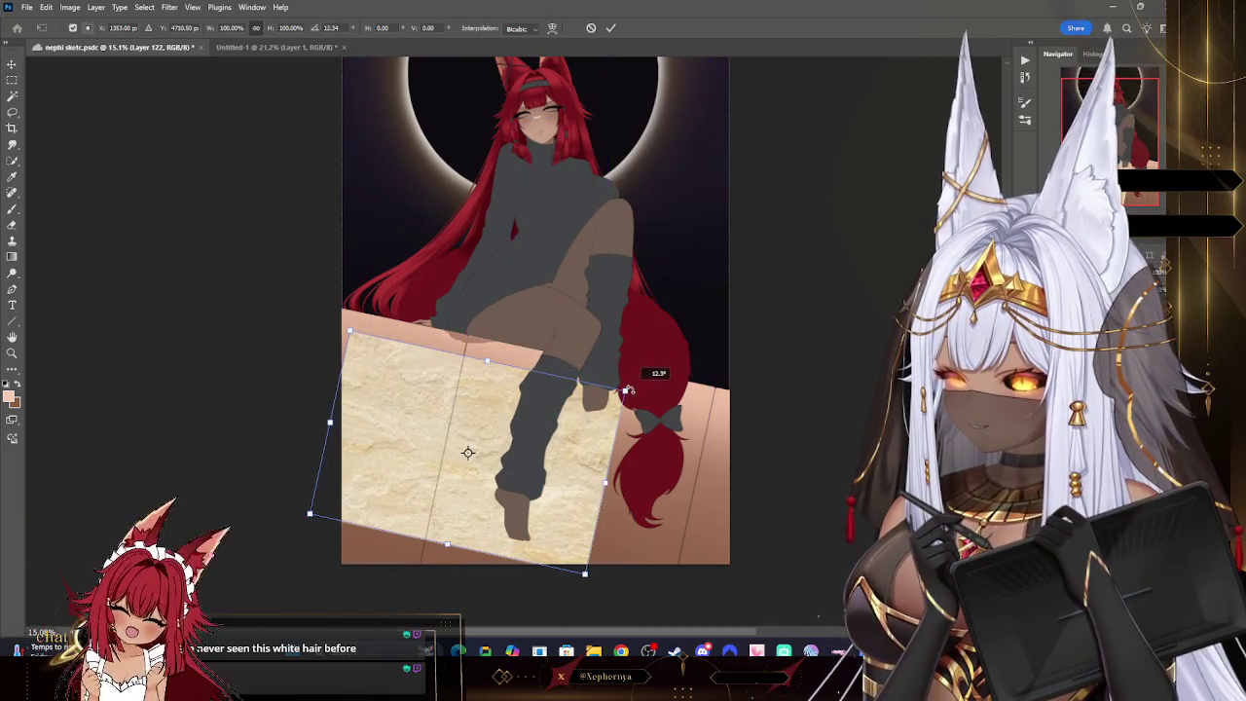
left_click_drag(626, 467, 764, 498)
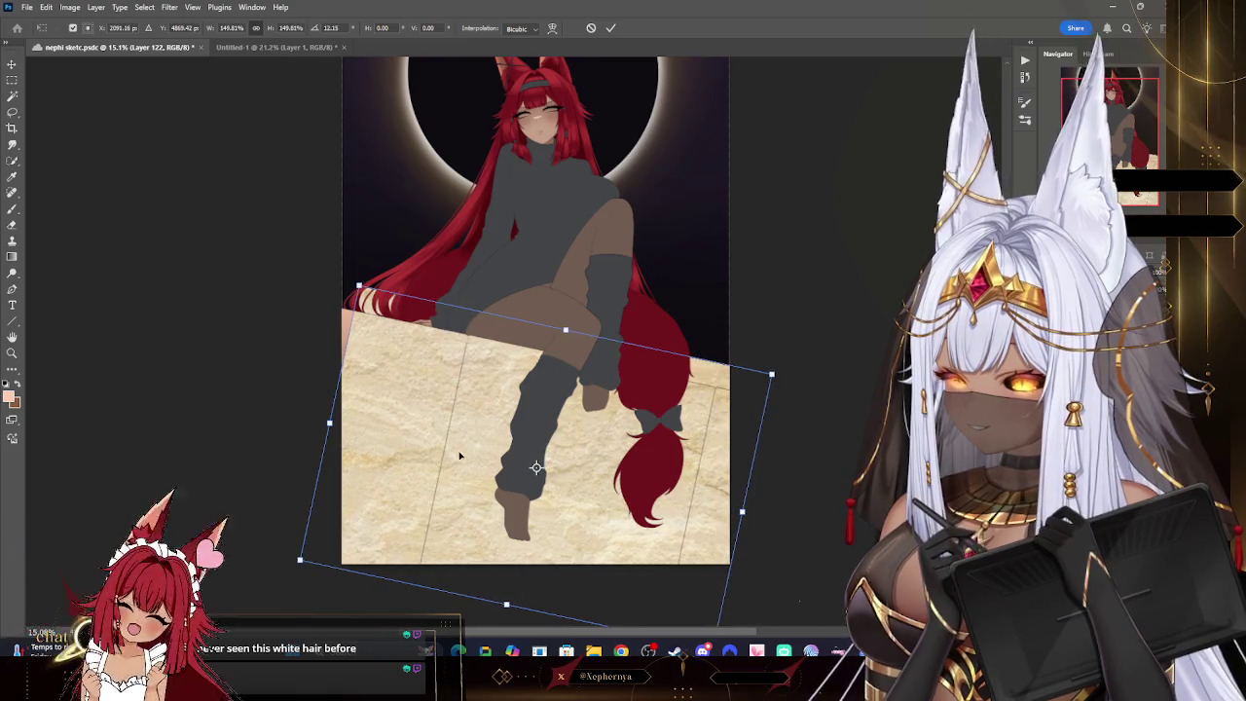
left_click_drag(330, 424, 307, 420)
left_click_drag(792, 417, 794, 409)
scroll(789, 422, "down", 2)
scroll(789, 423, "down", 1)
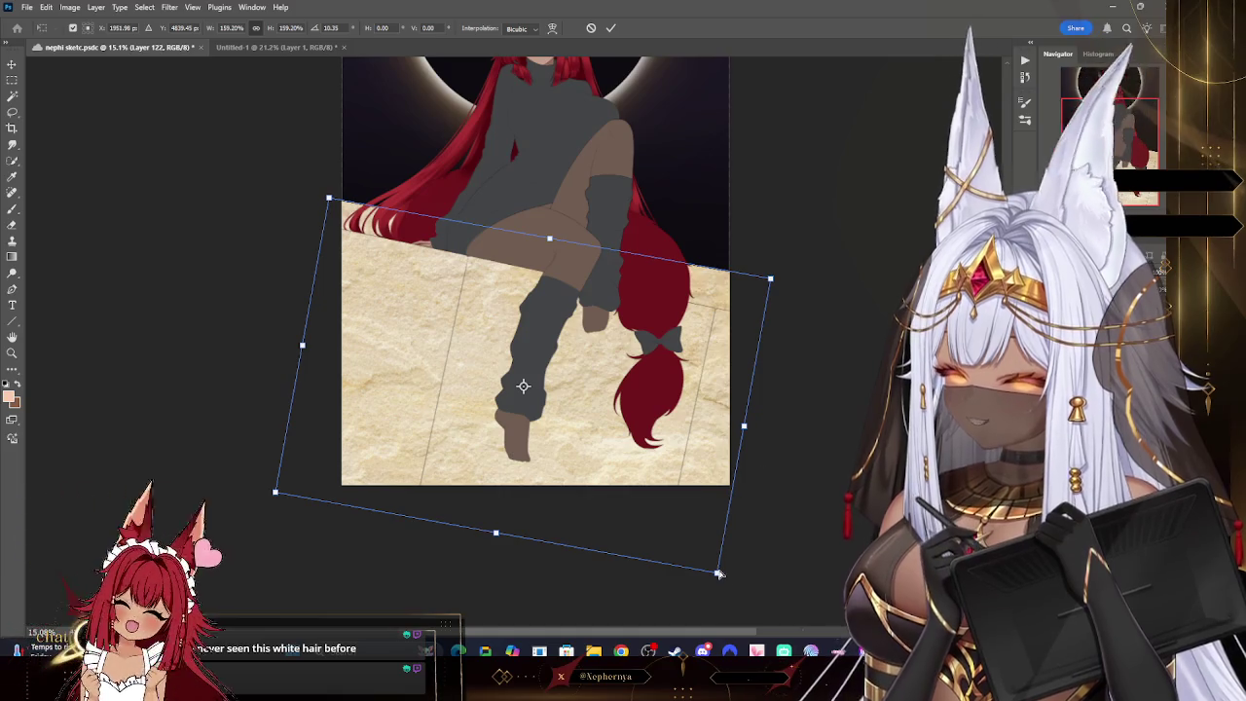
- Drag the texture's corners to line up with the slanted ledge's edges
left_click_drag(718, 574, 761, 579)
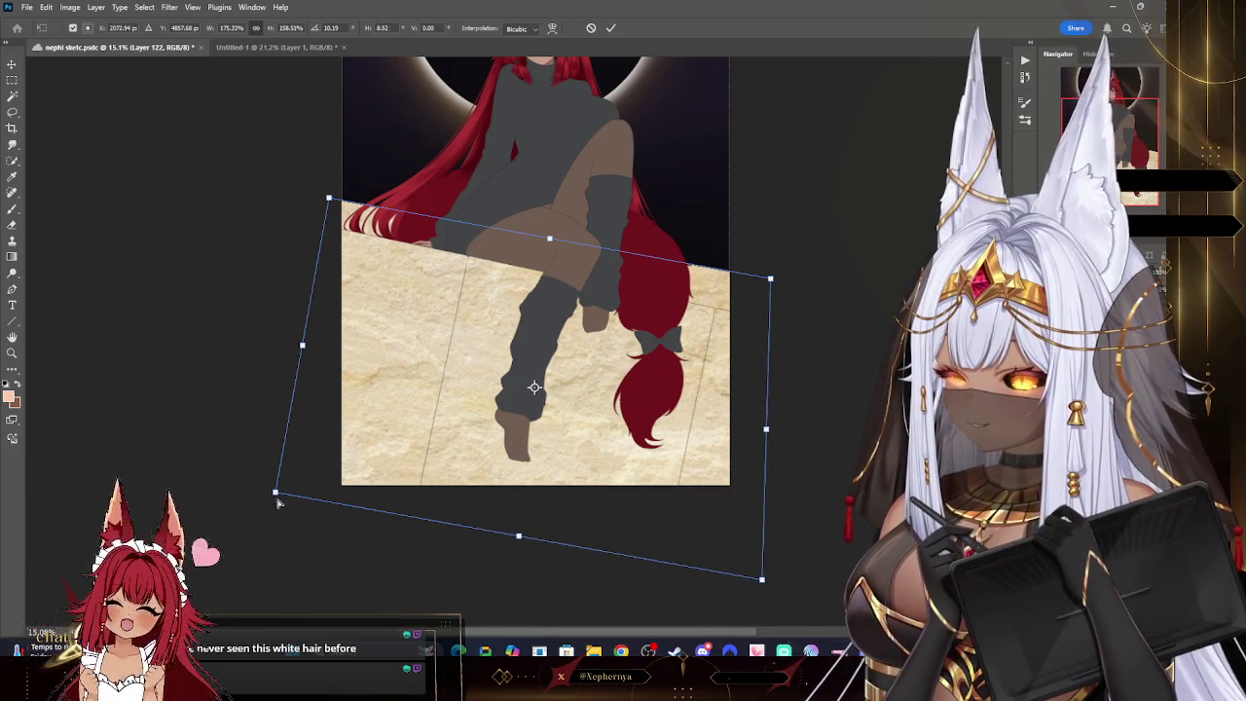
left_click_drag(277, 496, 298, 566)
left_click_drag(329, 200, 322, 227)
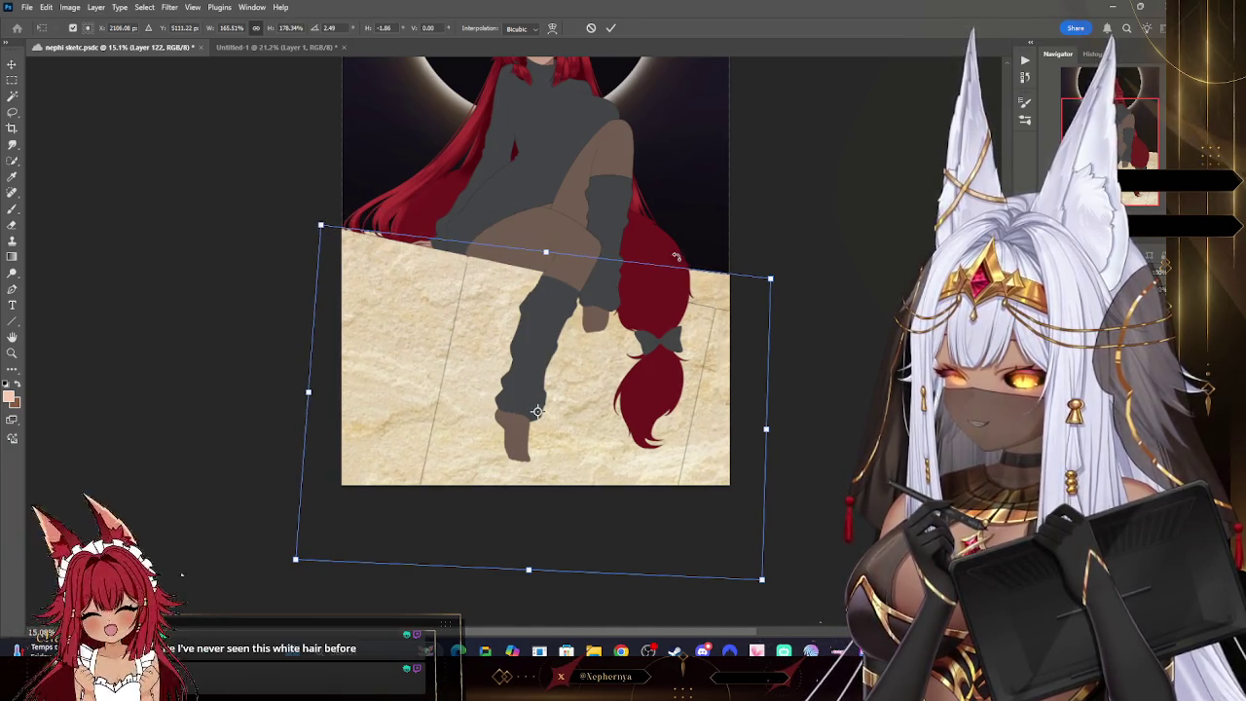
left_click_drag(775, 281, 764, 315)
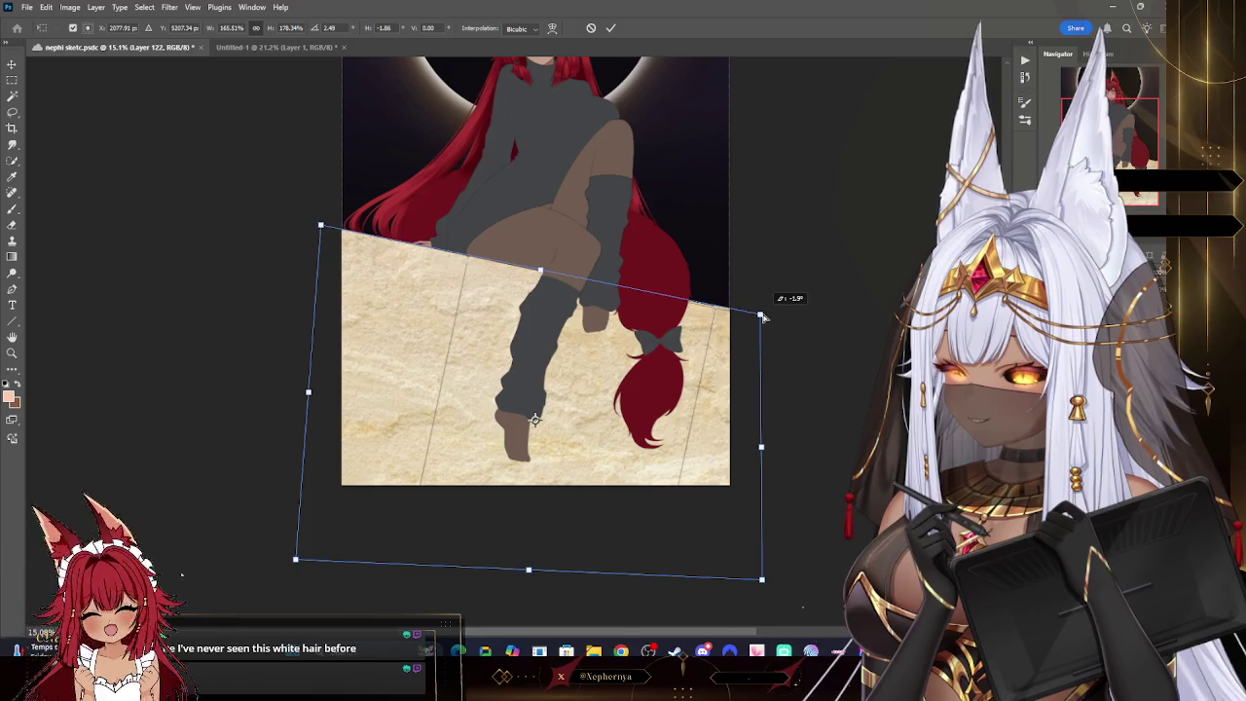
left_click_drag(777, 461, 742, 450)
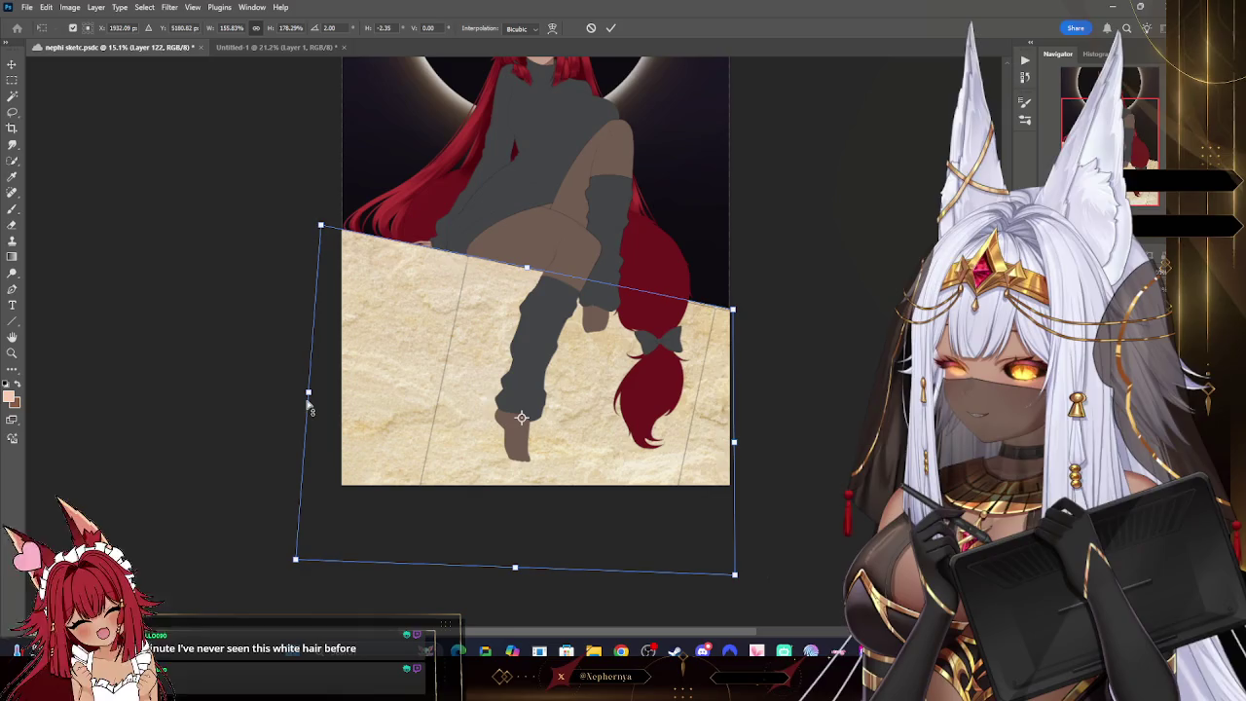
mouse_move(297, 560)
left_mouse_down()
mouse_move(343, 566)
mouse_move(326, 568)
left_mouse_up()
- Fine-tune the texture's left, bottom and top-right edges and commit the transform
left_click_drag(322, 399, 340, 399)
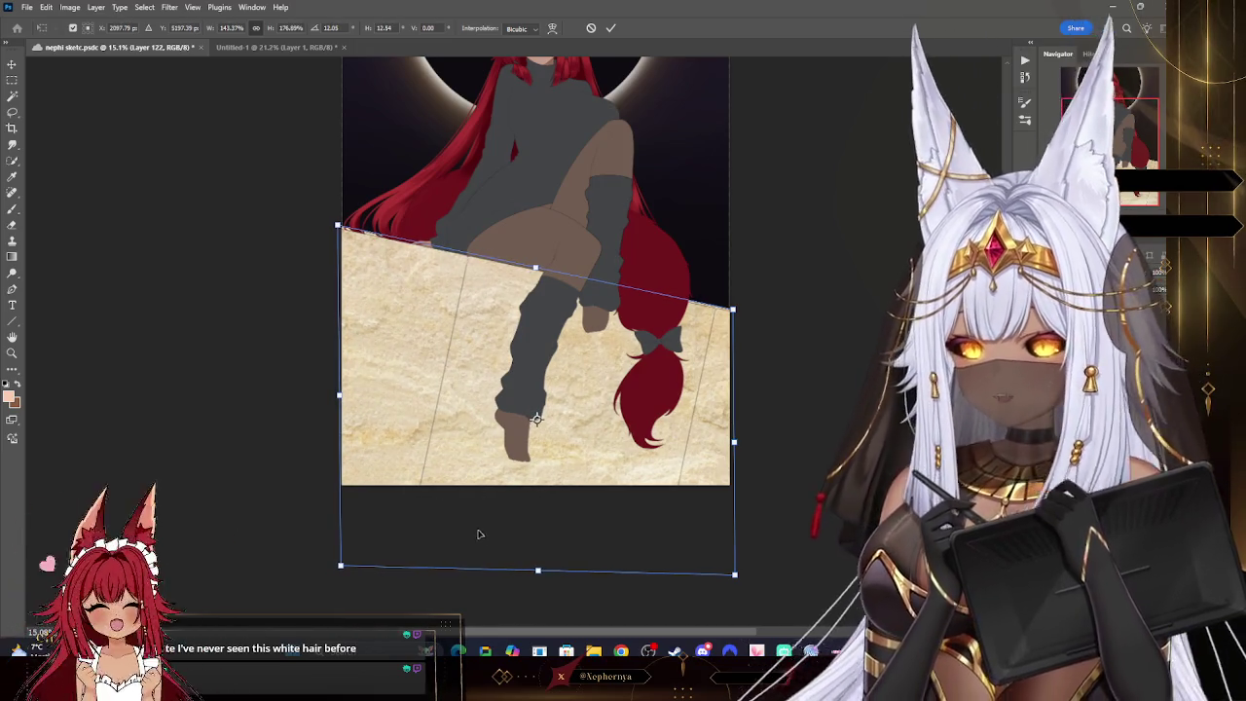
left_click_drag(538, 574, 537, 546)
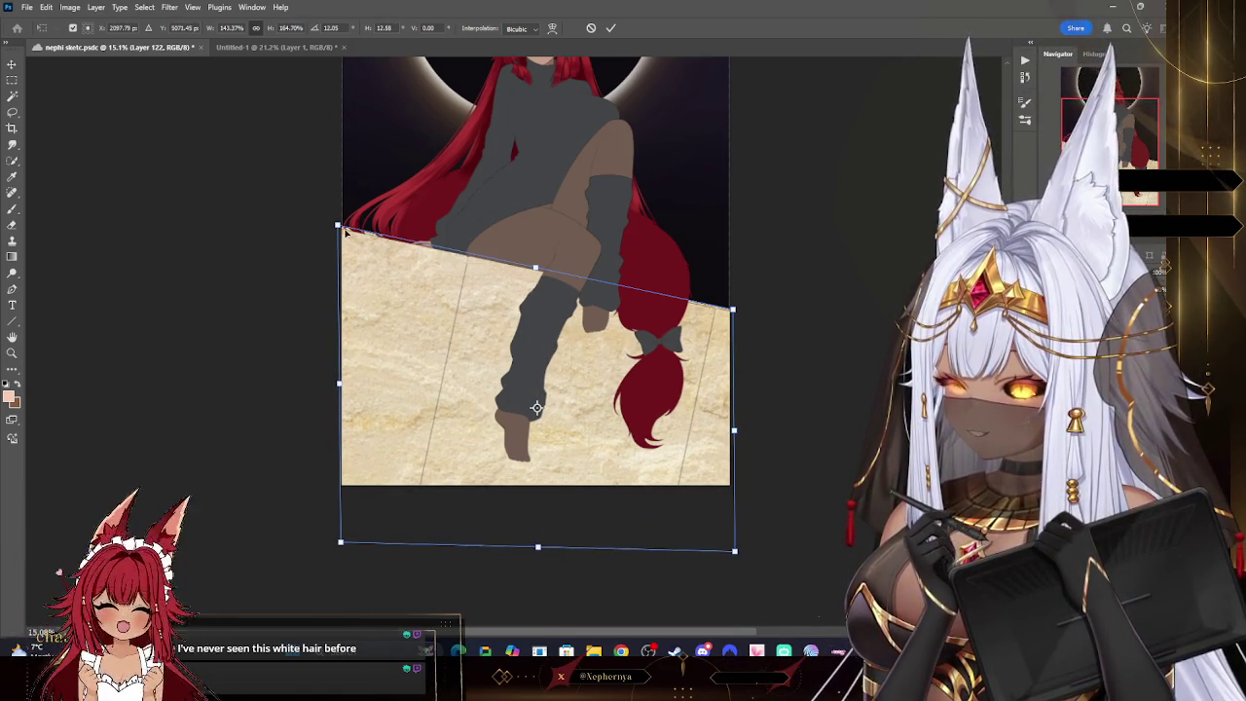
left_click_drag(337, 225, 332, 222)
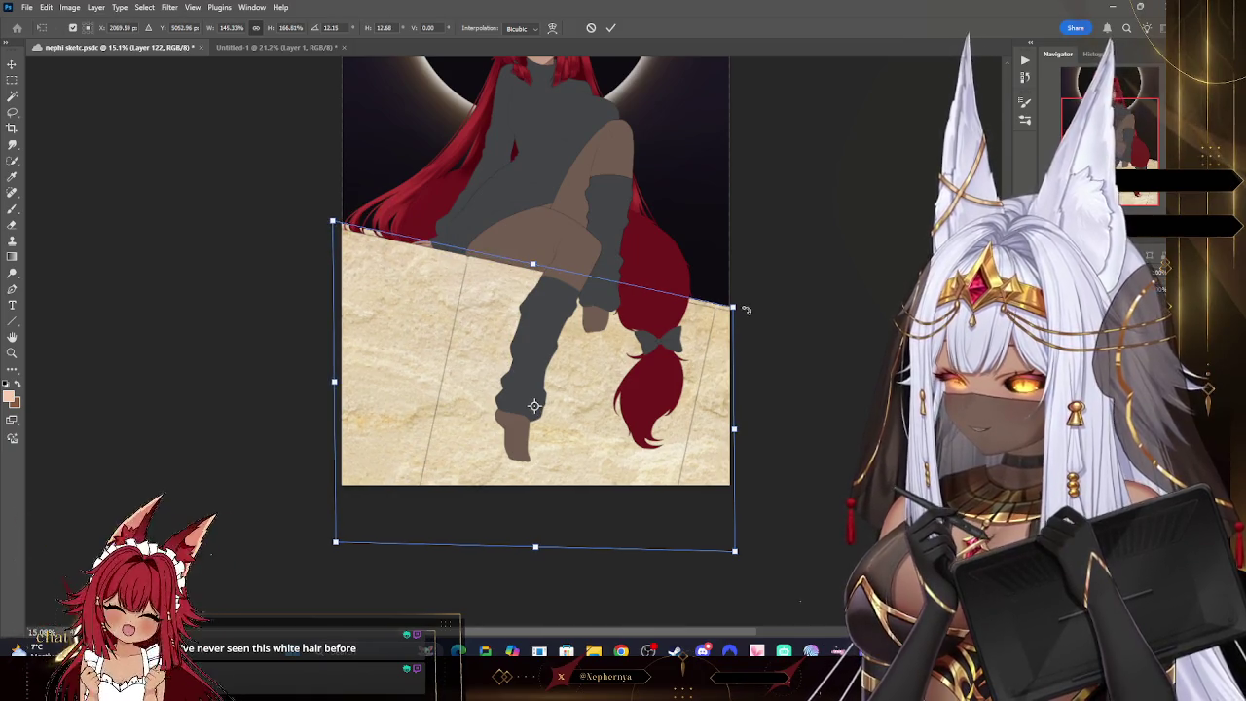
left_click_drag(738, 306, 742, 302)
left_click_drag(323, 377, 329, 379)
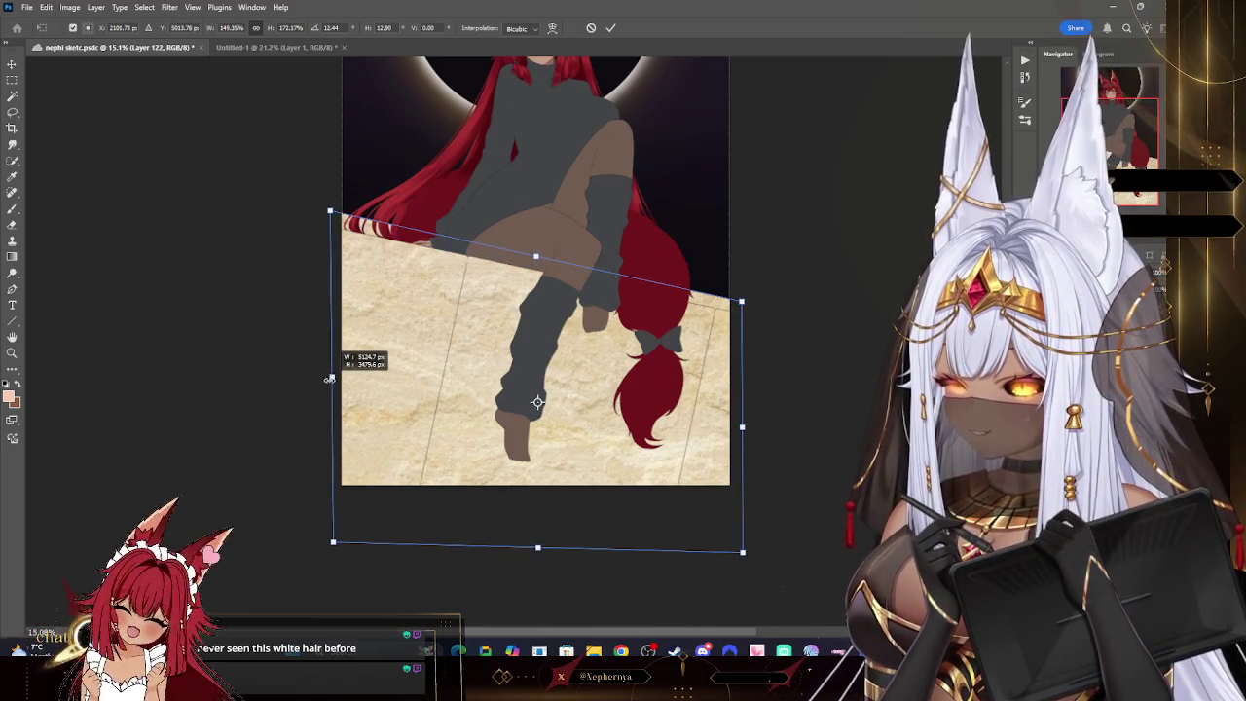
key("Return")
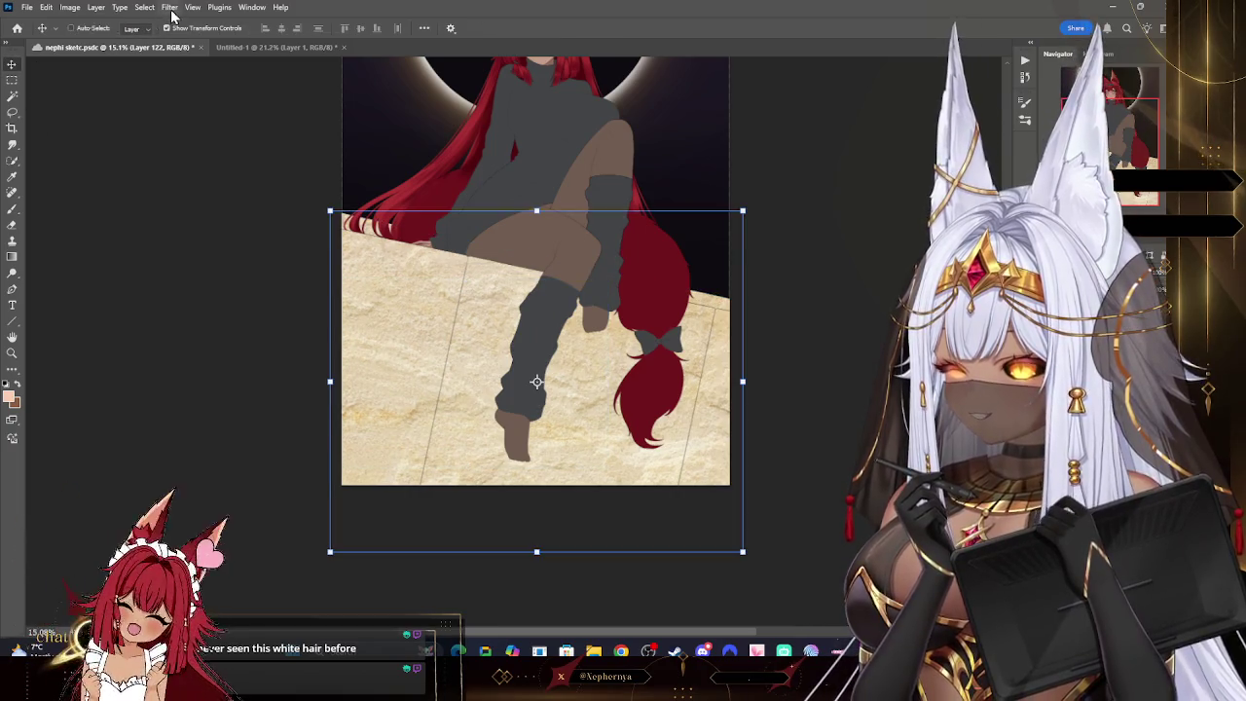
- Apply a Gaussian Blur of radius 20.8 pixels to the stone texture
left_click(169, 7)
left_click(352, 192)
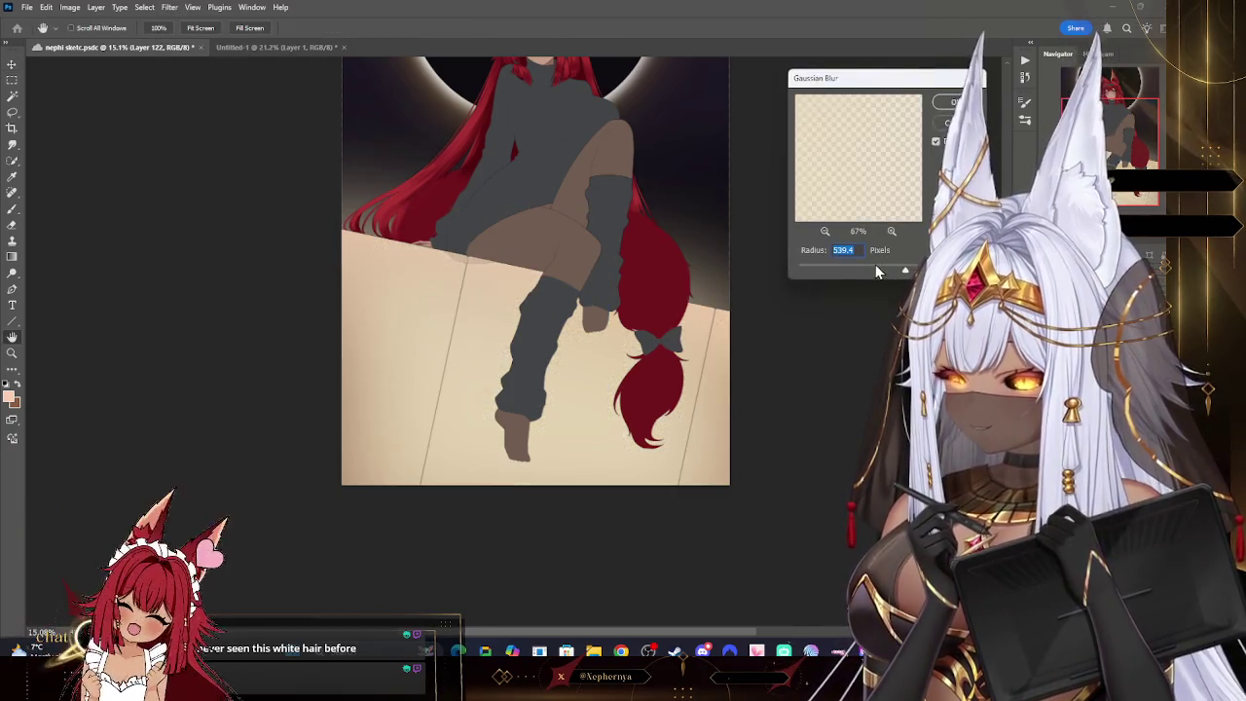
left_click_drag(875, 270, 853, 271)
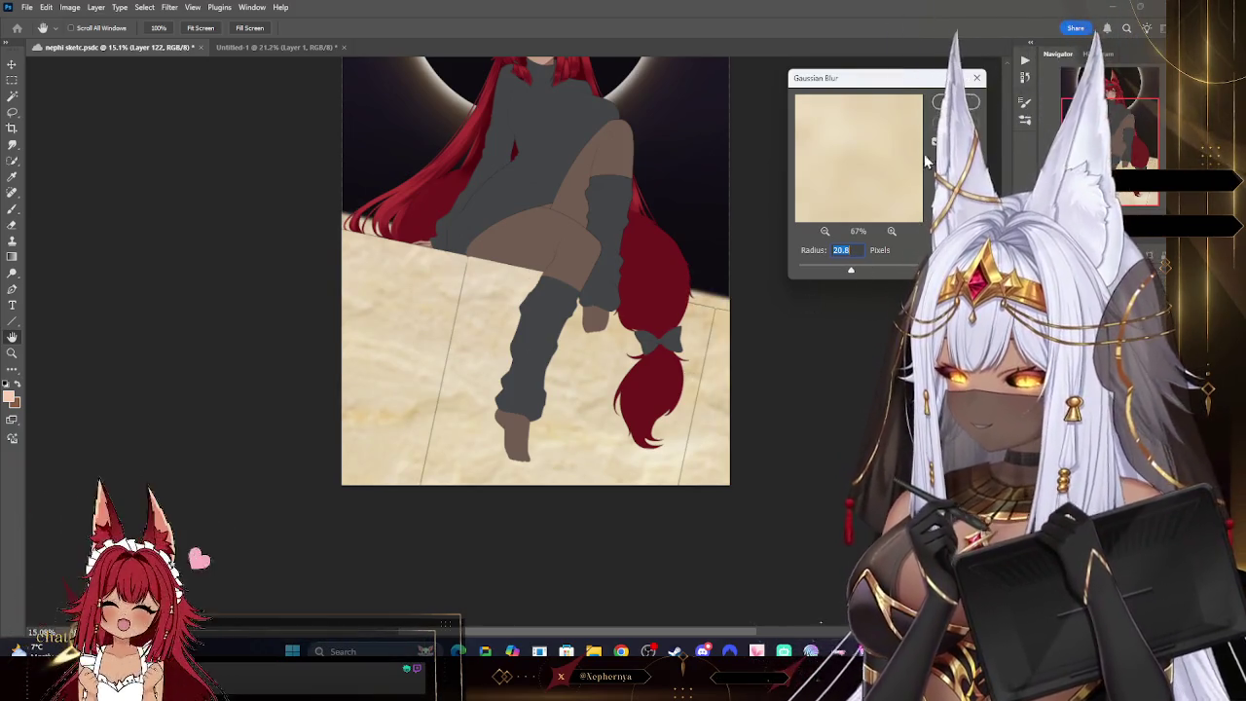
key("Return")
key("v")
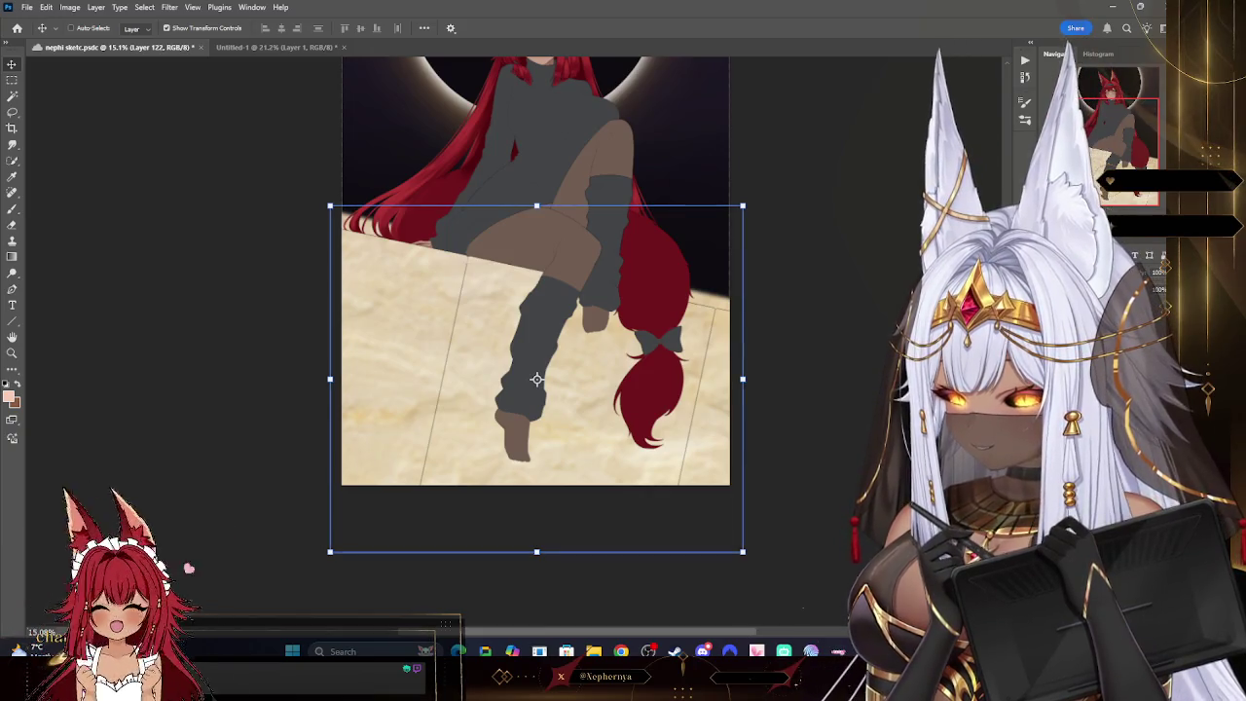
- Cycle the texture layer's blend modes until the ledge reads as a soft light tan
key("shift+plus")
key("shift+plus")
key("shift+plus")
key("shift+plus")
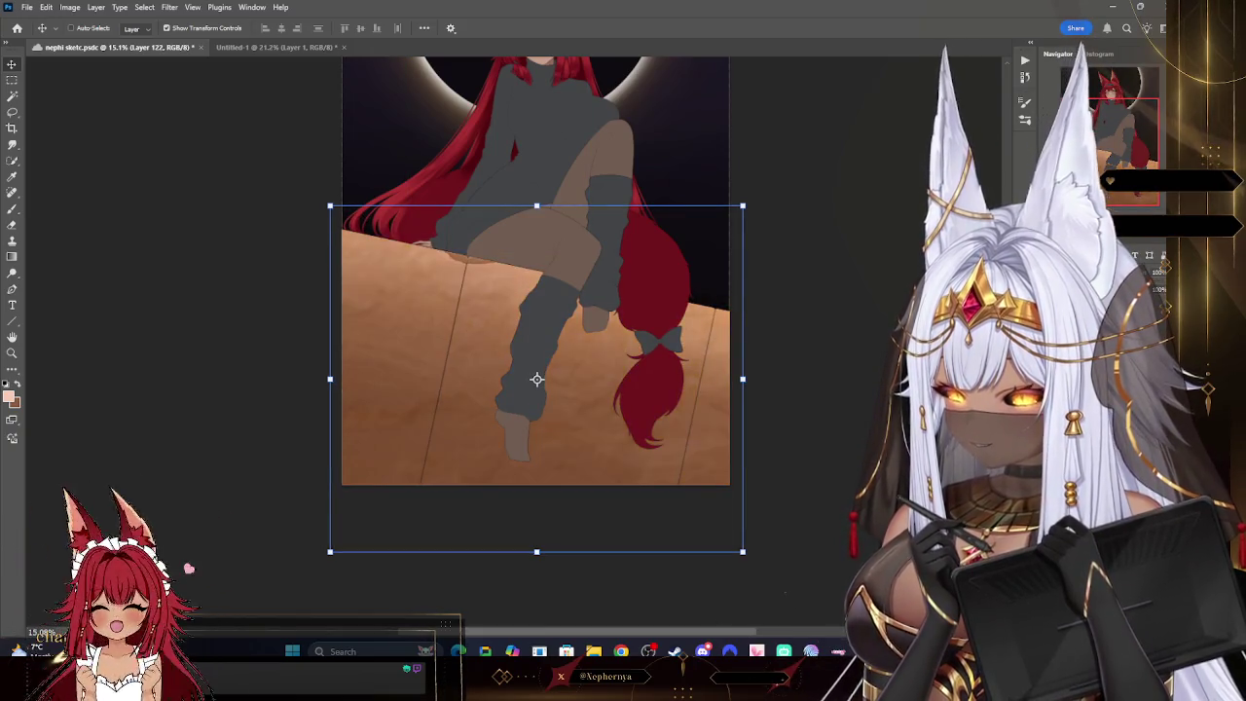
key("shift+plus")
key("shift+plus")
key("shift+plus")
key("shift+plus")
key("shift+plus")
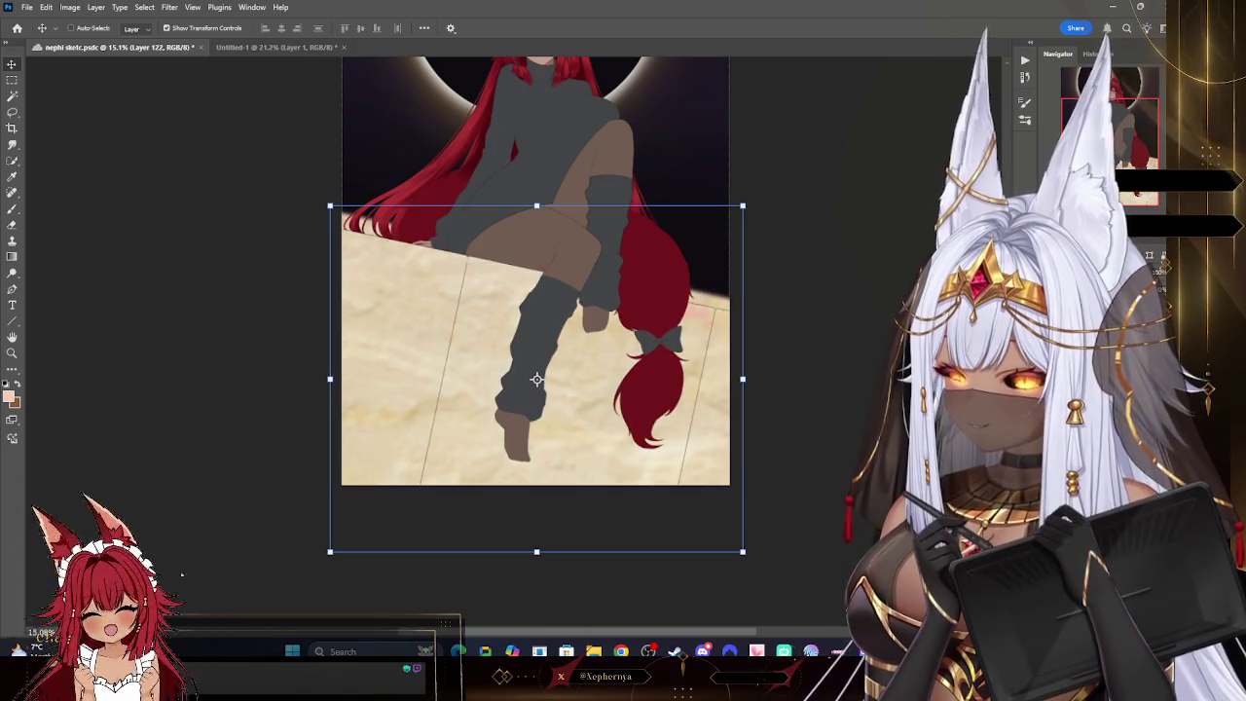
key("shift+plus")
key("shift+plus")
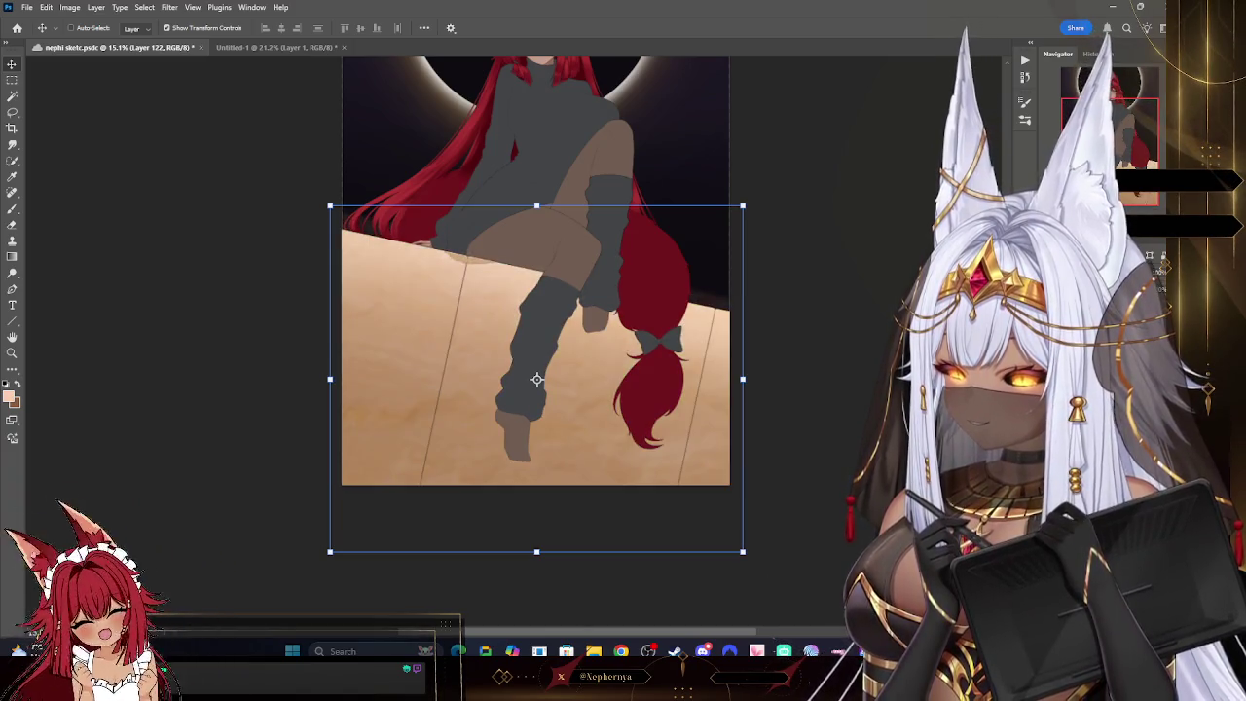
key("shift+plus")
key("shift+plus")
key("shift+plus")
key("shift+plus")
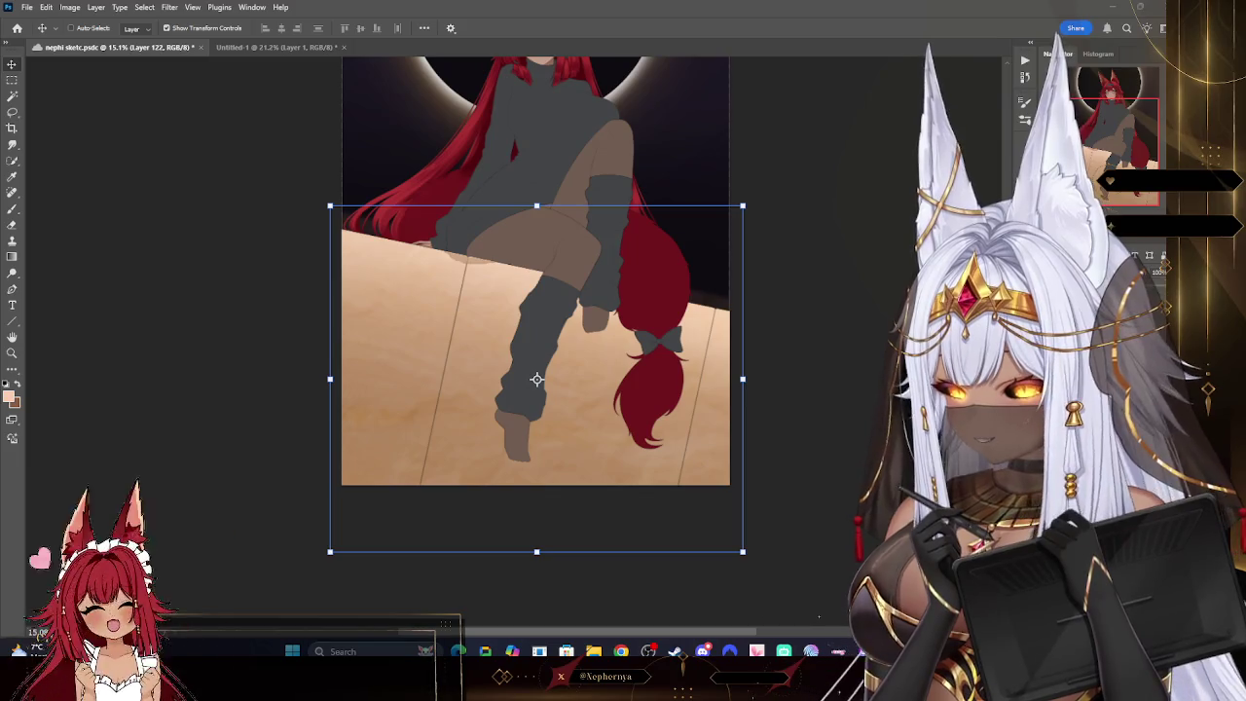
key("shift+plus")
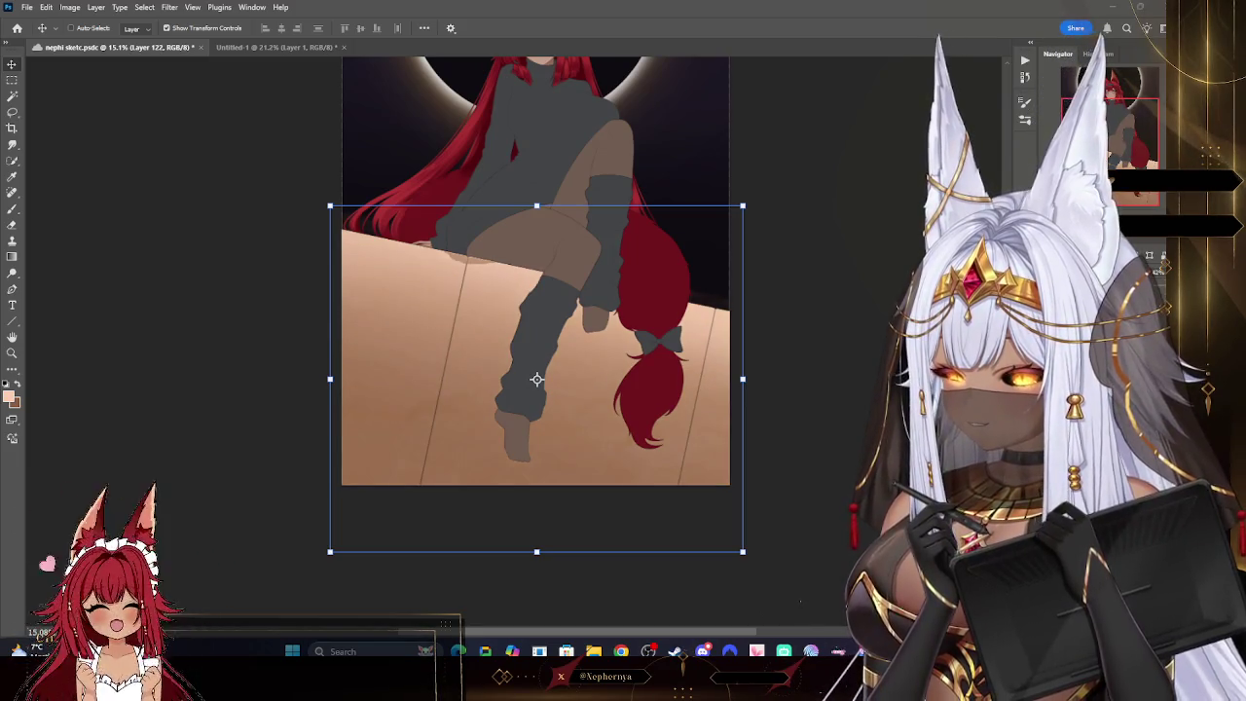
key("shift+plus")
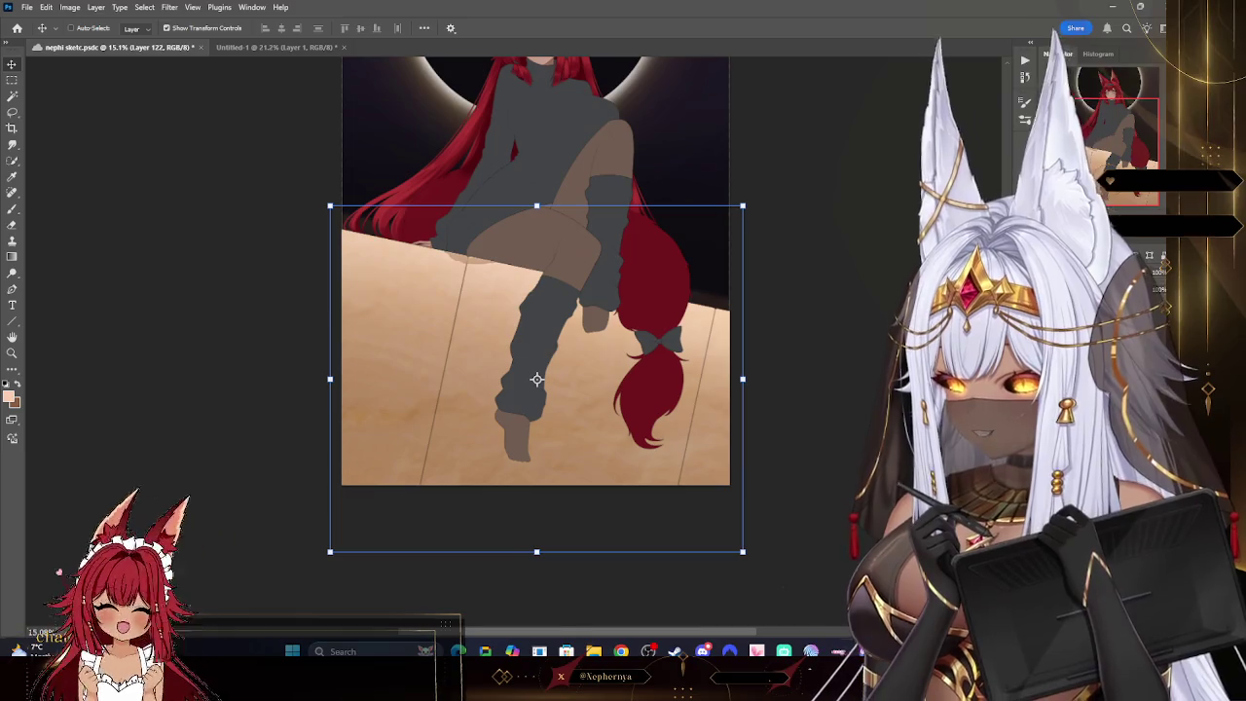
key("shift+plus")
key("shift+plus")
key("shift+plus")
key("shift+plus")
key("shift+plus")
key("shift+plus")
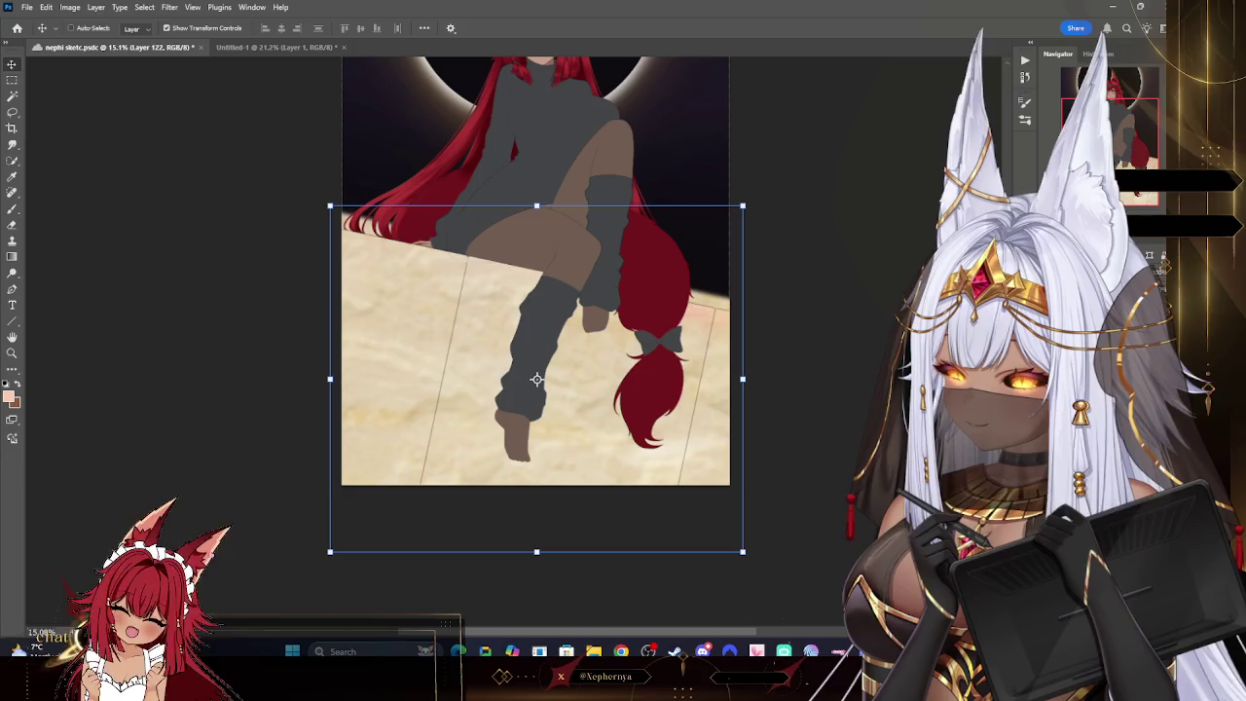
key("shift+plus")
key("shift+plus")
key("shift+plus")
key("shift+plus")
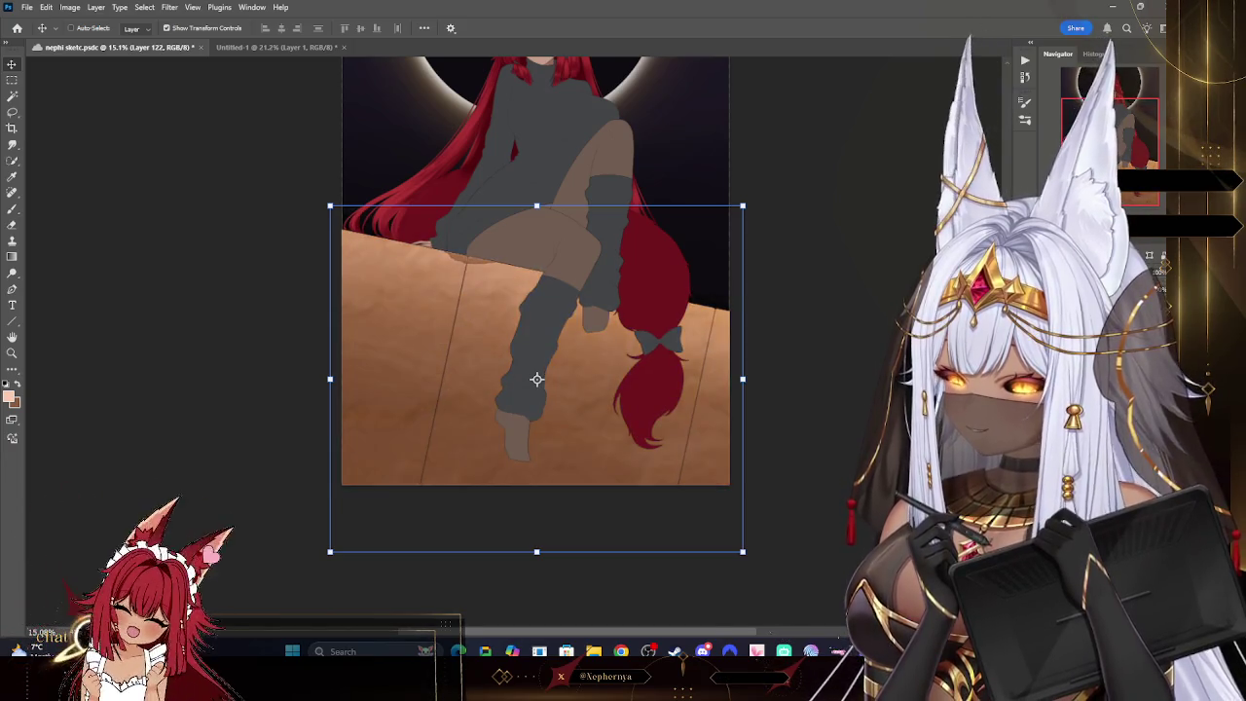
key("shift+plus")
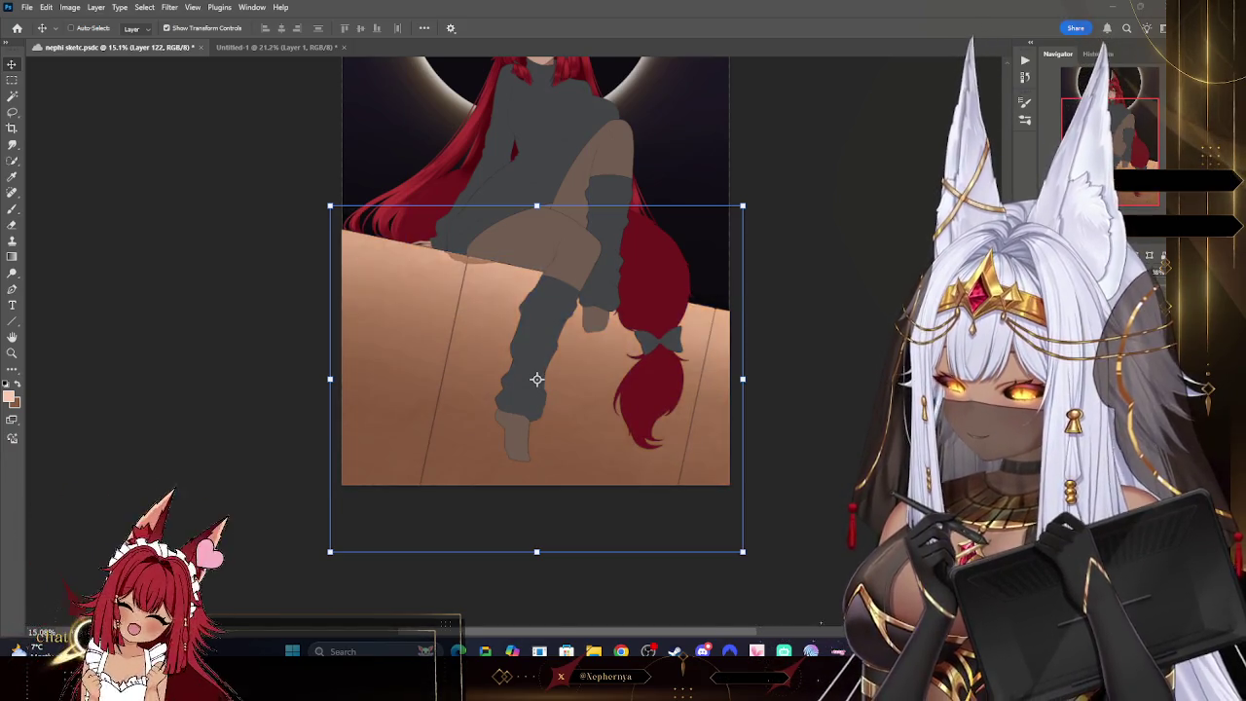
left_click(11, 353)
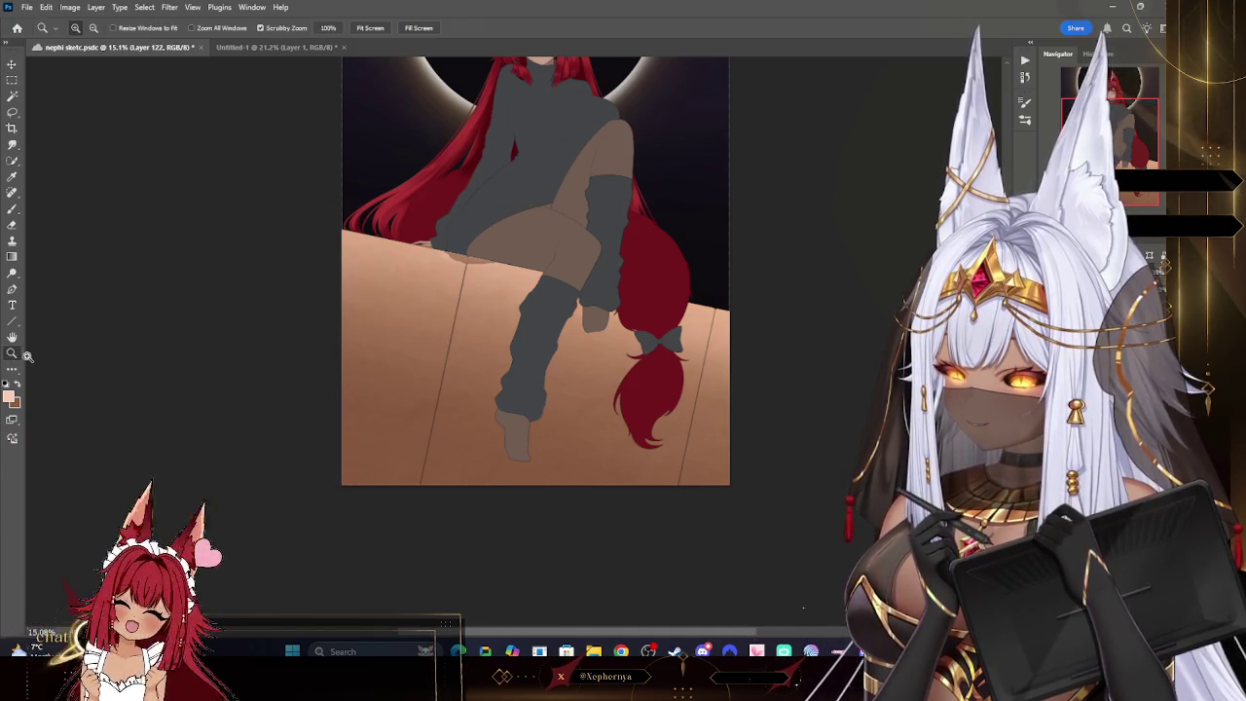
- Switch the texture's blend mode to a darker, contrasted sandstone look
left_click(464, 330)
left_click_drag(465, 331, 432, 318)
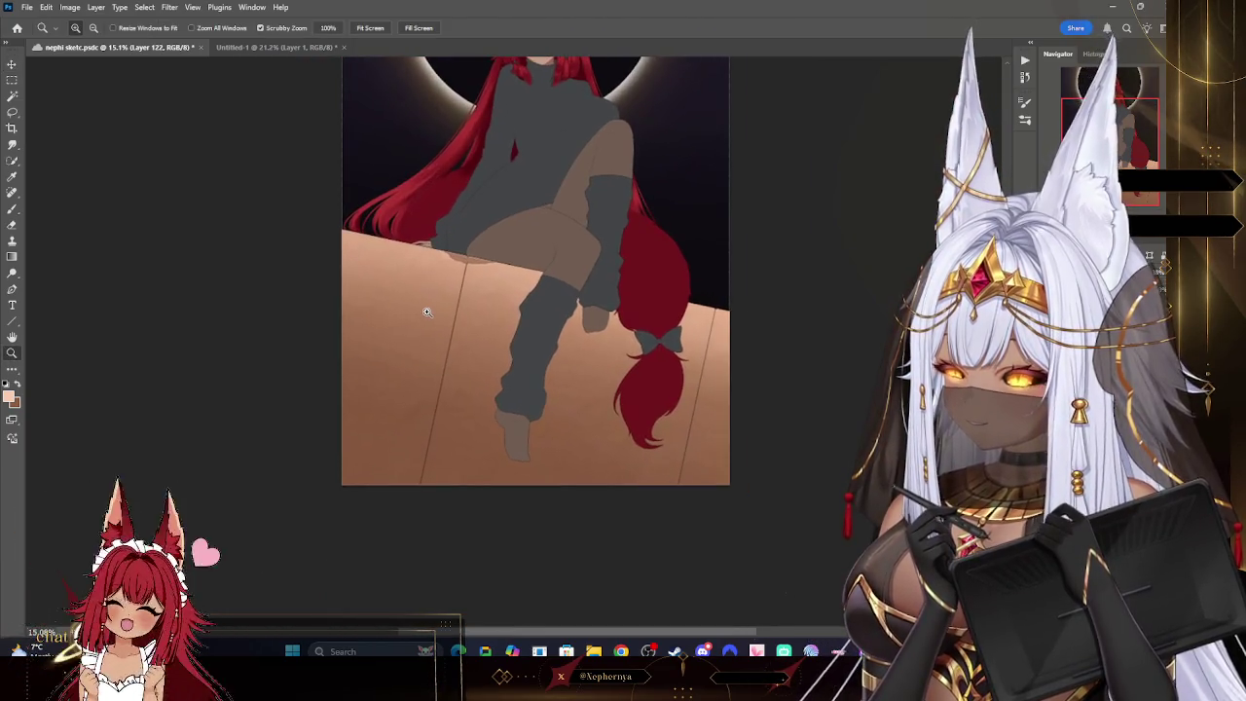
key("shift+plus")
key("shift+plus")
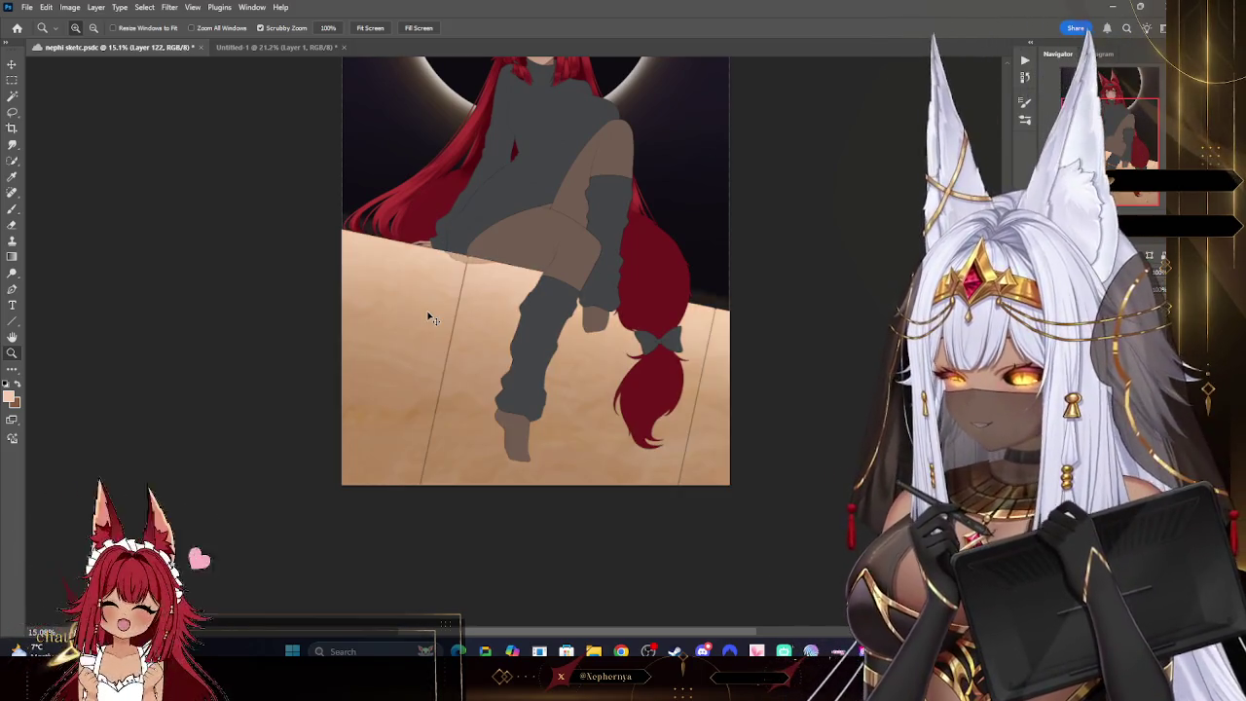
key("shift+plus")
key("shift+plus")
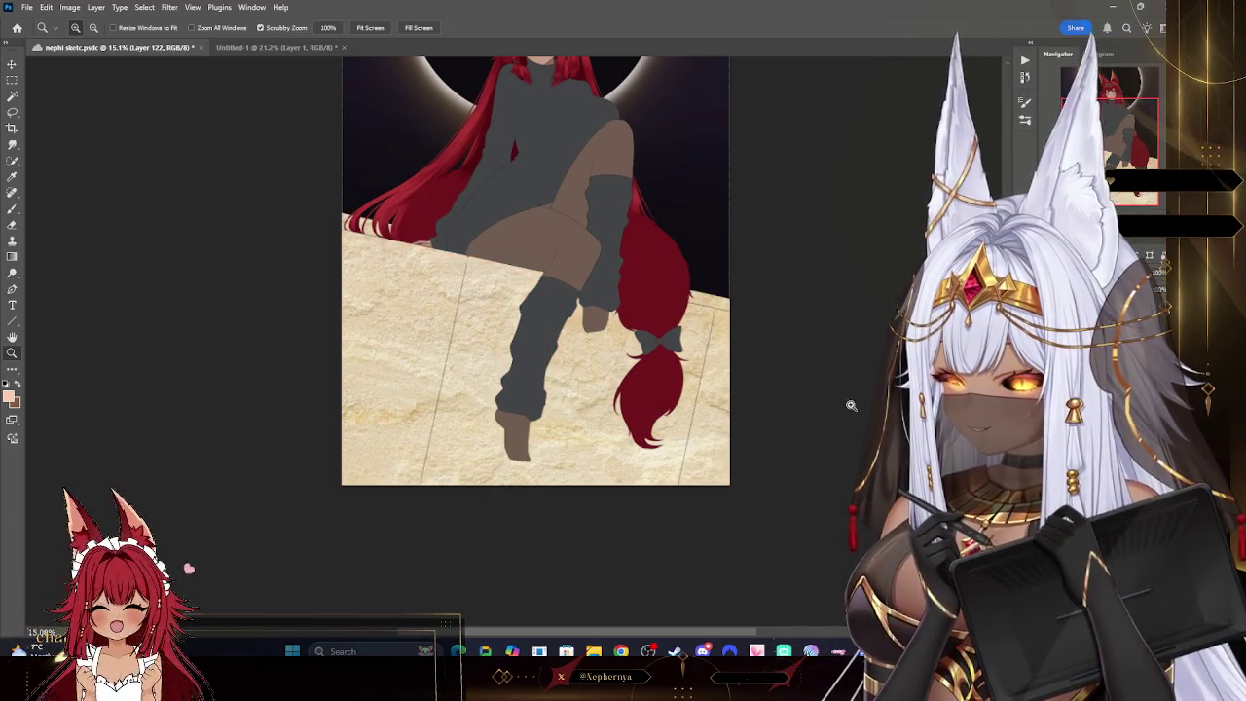
key("shift+plus")
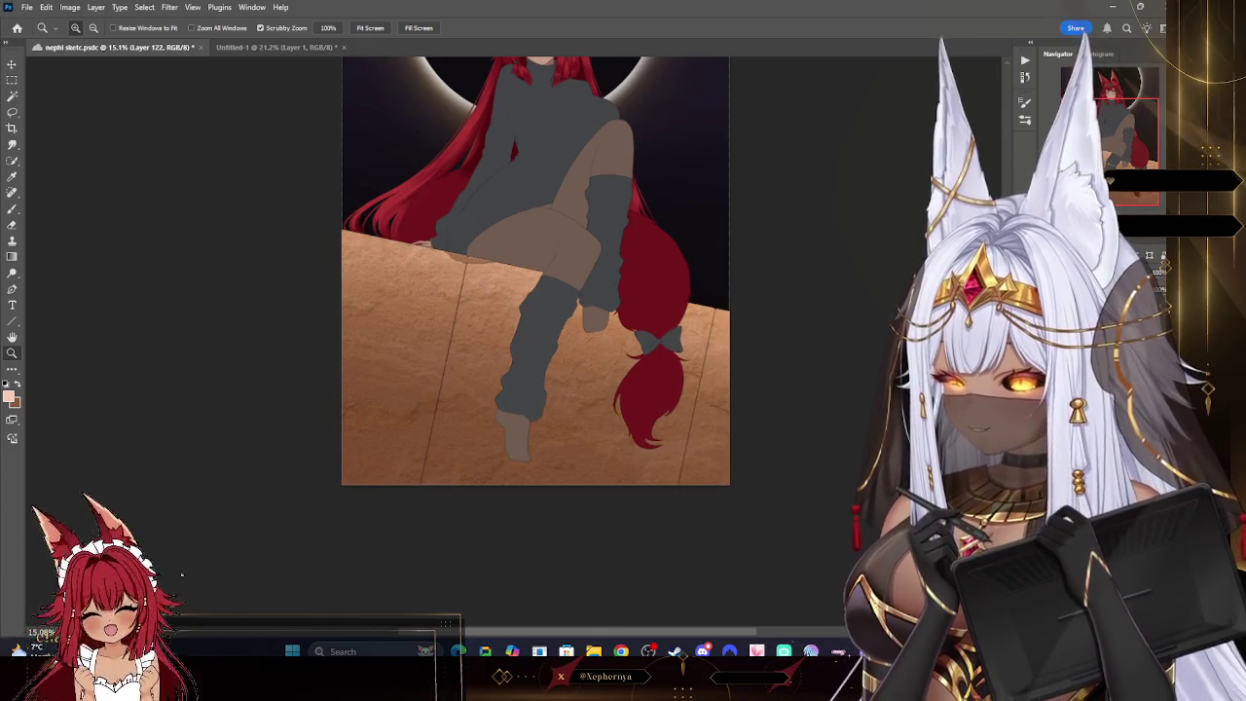
left_click_drag(731, 362, 634, 329)
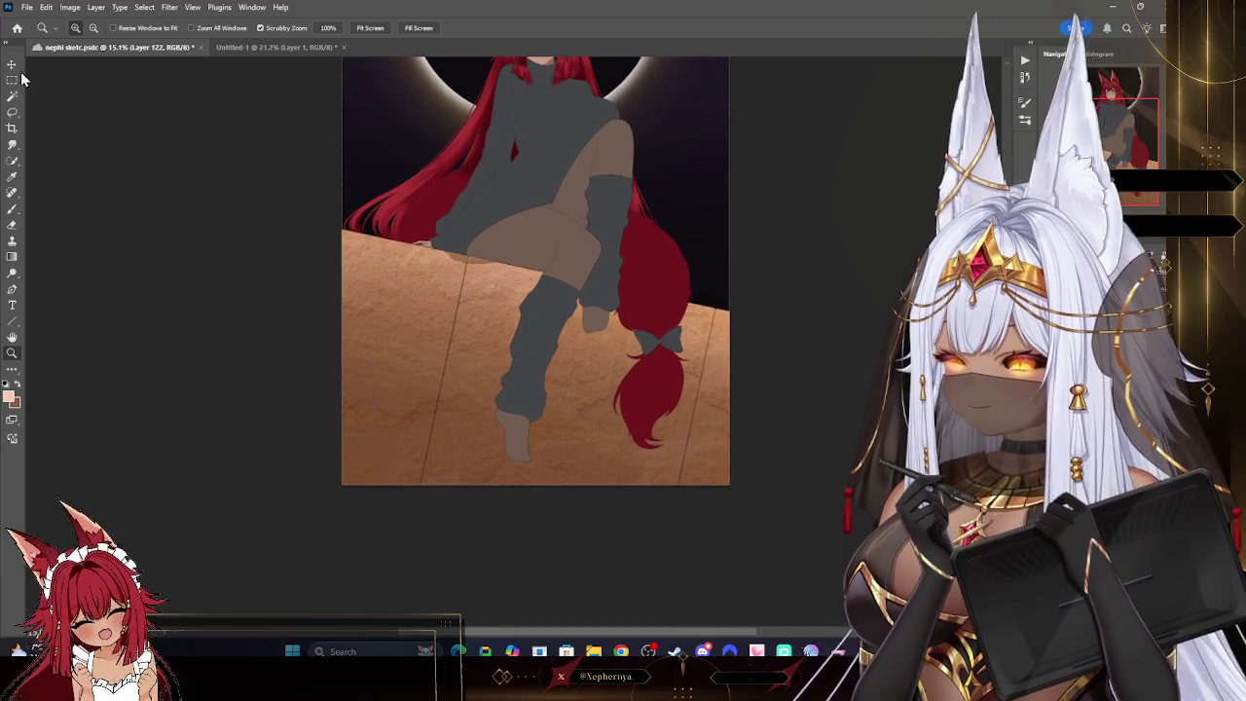
- Skew and stretch the texture's bottom edge toward the lower right to follow the ledge
key("v")
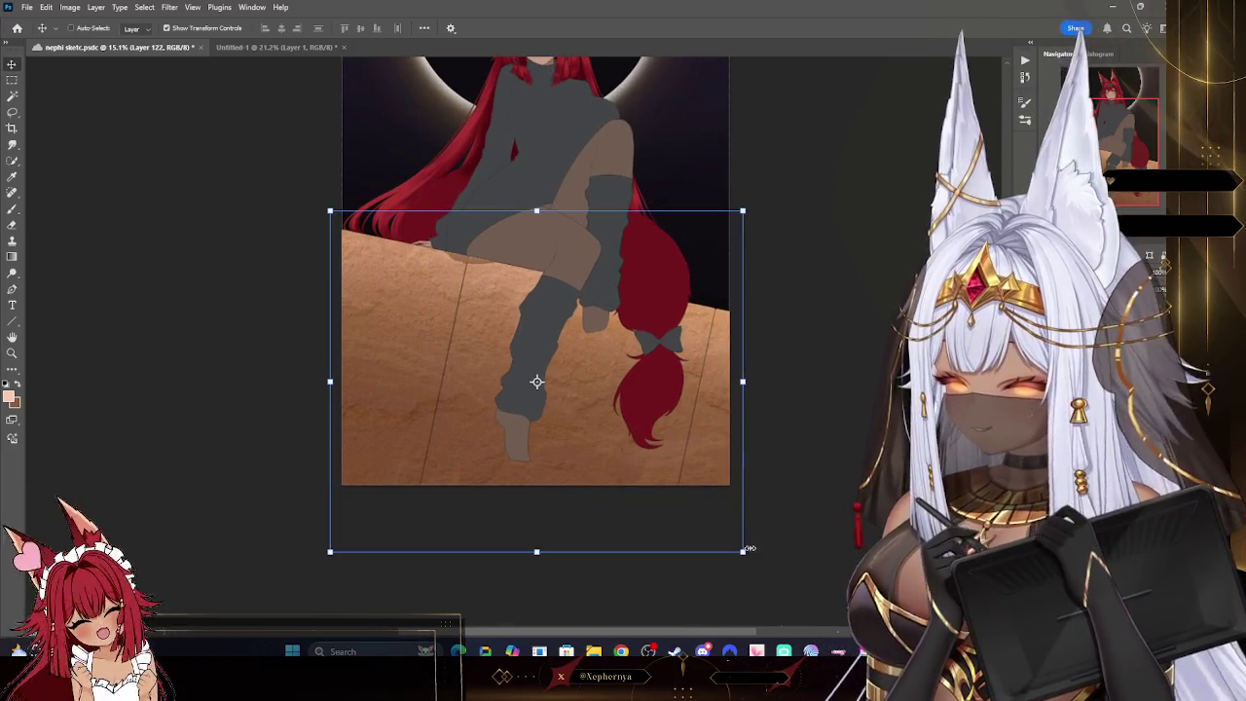
left_click_drag(742, 551, 832, 562)
left_click_drag(579, 556, 623, 559)
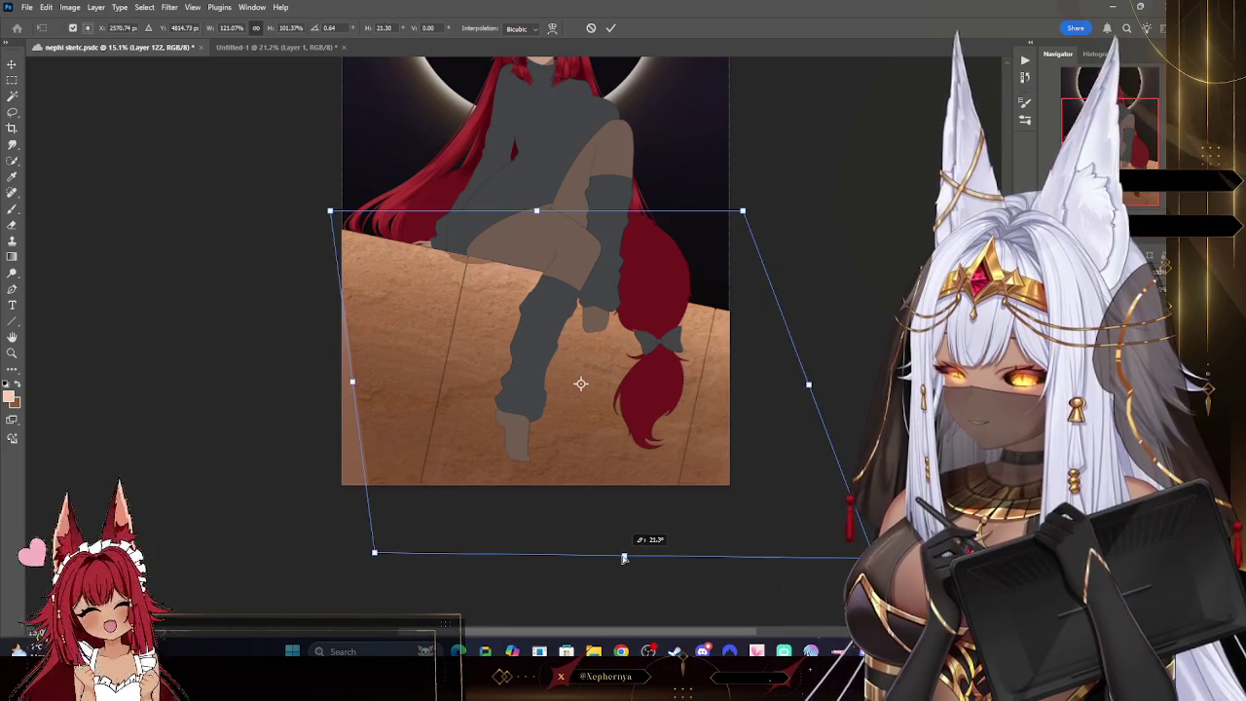
left_click_drag(379, 553, 329, 561)
- Commit the skew, choose a natural sand blend mode and lower the layer's opacity
left_click(610, 27)
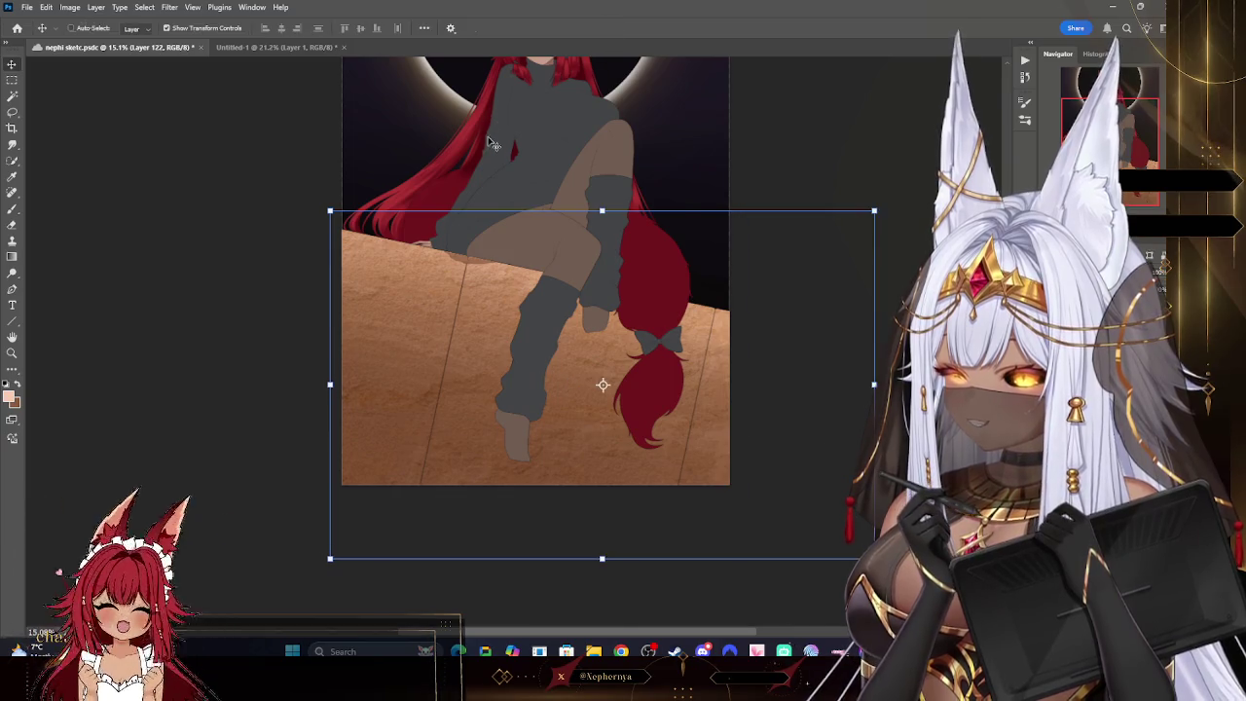
key("1")
key("5")
key("shift+plus")
key("shift+plus")
key("shift+plus")
key("shift+plus")
key("shift+plus")
key("shift+plus")
key("shift+plus")
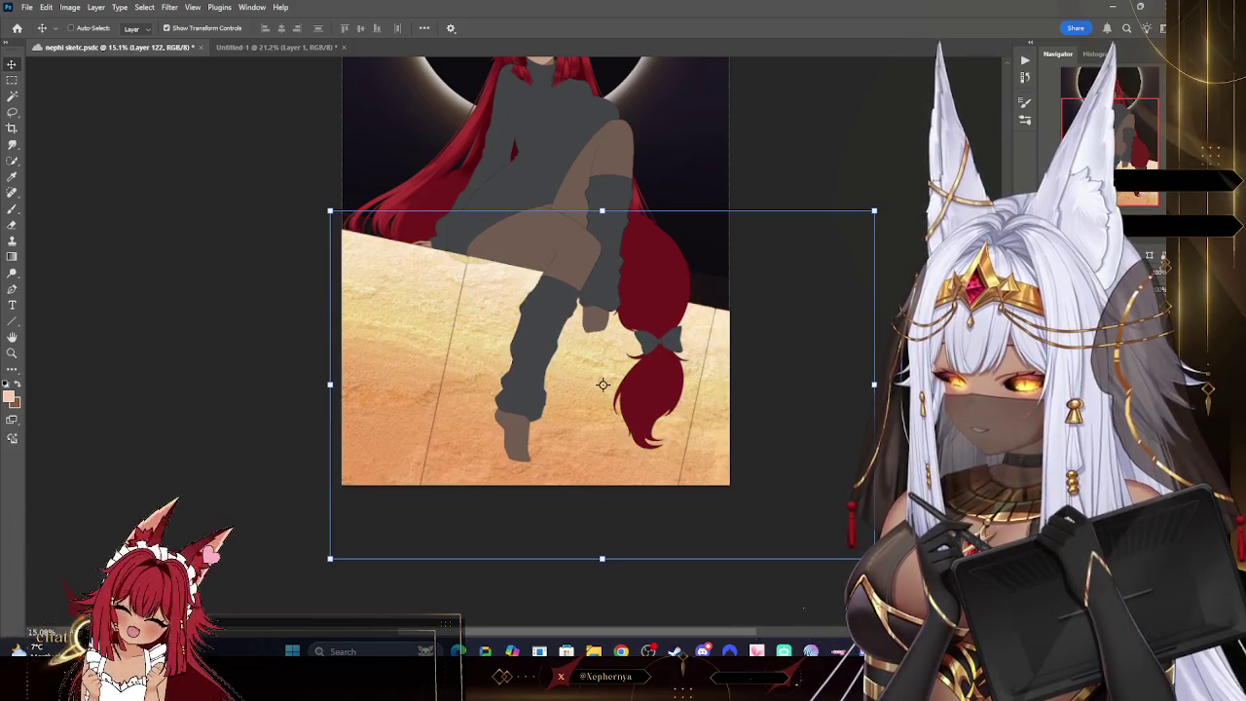
key("shift+plus")
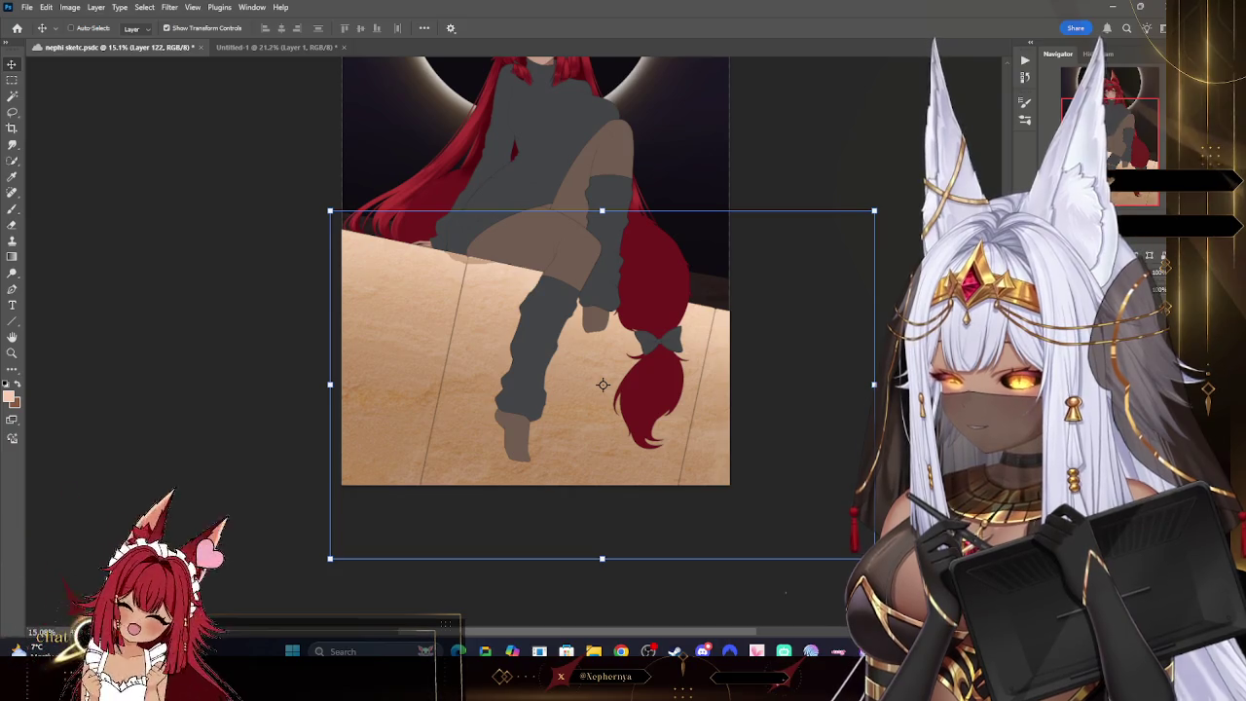
key("5")
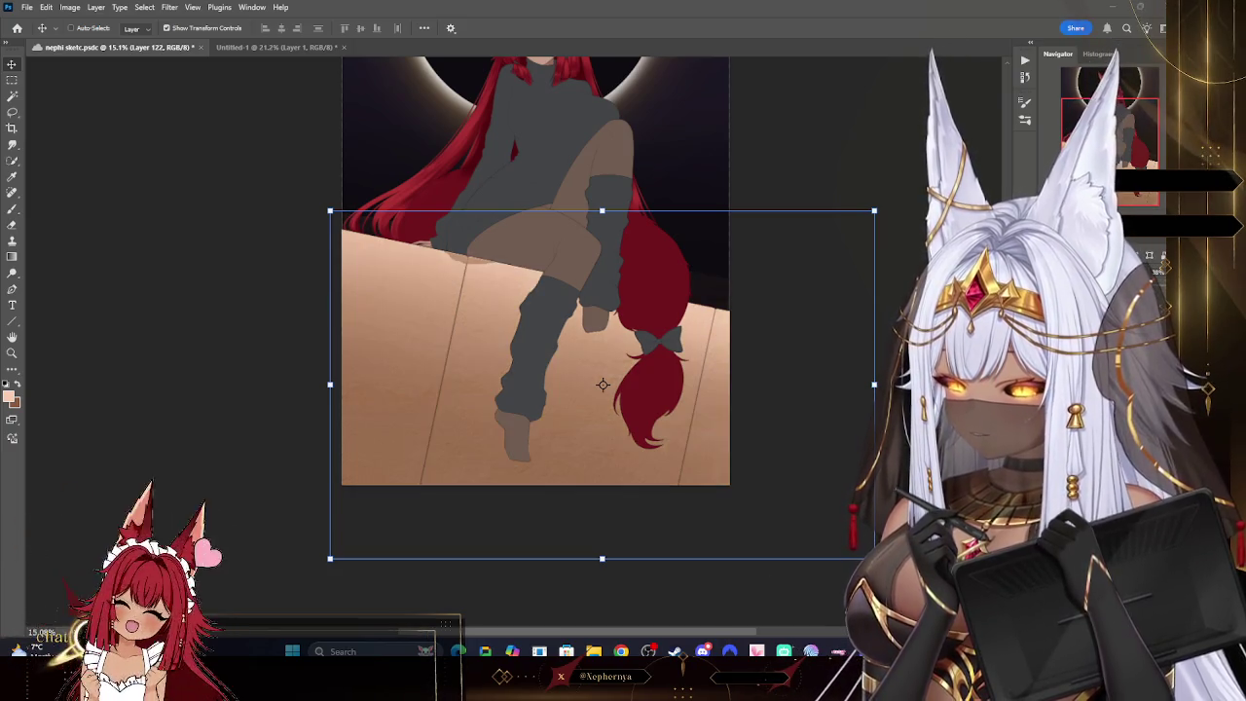
- Zoom in closely on the legs and the ledge
key("z")
mouse_move(314, 361)
left_mouse_down()
mouse_move(499, 395)
mouse_move(439, 381)
left_mouse_up()
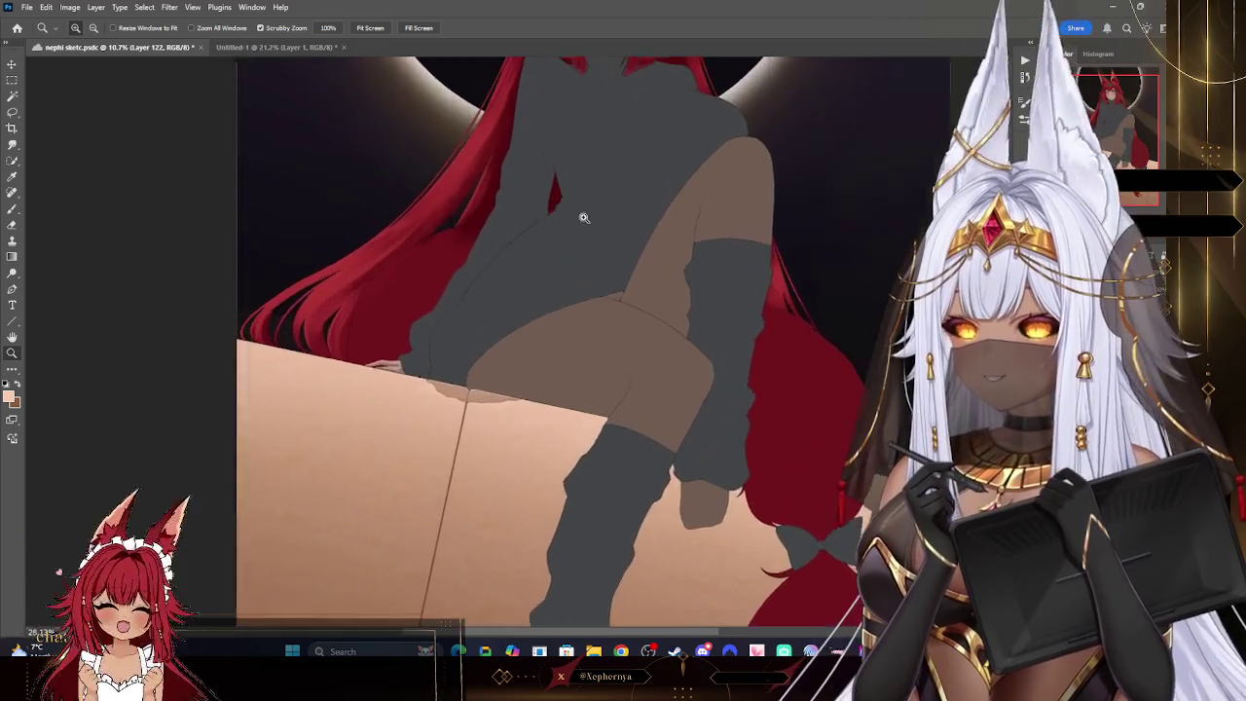
mouse_move(604, 267)
left_mouse_down()
mouse_move(574, 217)
mouse_move(529, 389)
mouse_move(500, 346)
left_mouse_up()
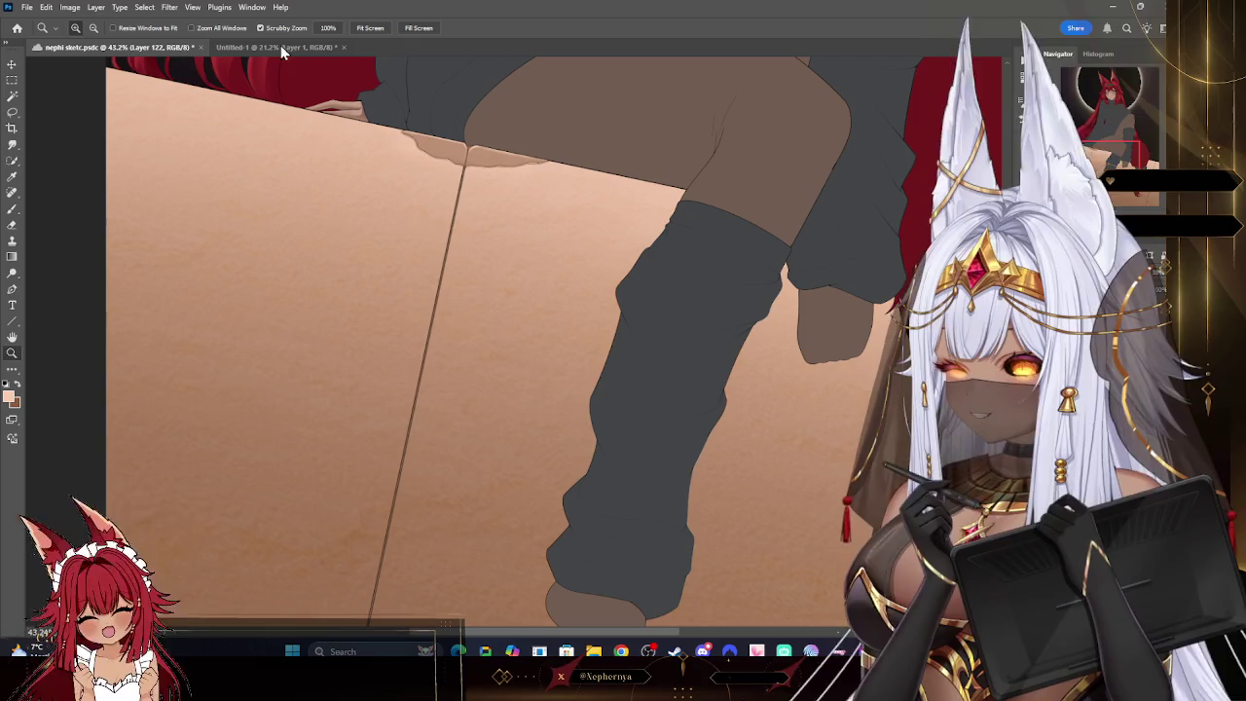
- Preview a Gaussian Blur on the ledge texture, close it, and zoom to the grey leg warmer
left_click(171, 7)
mouse_move(177, 145)
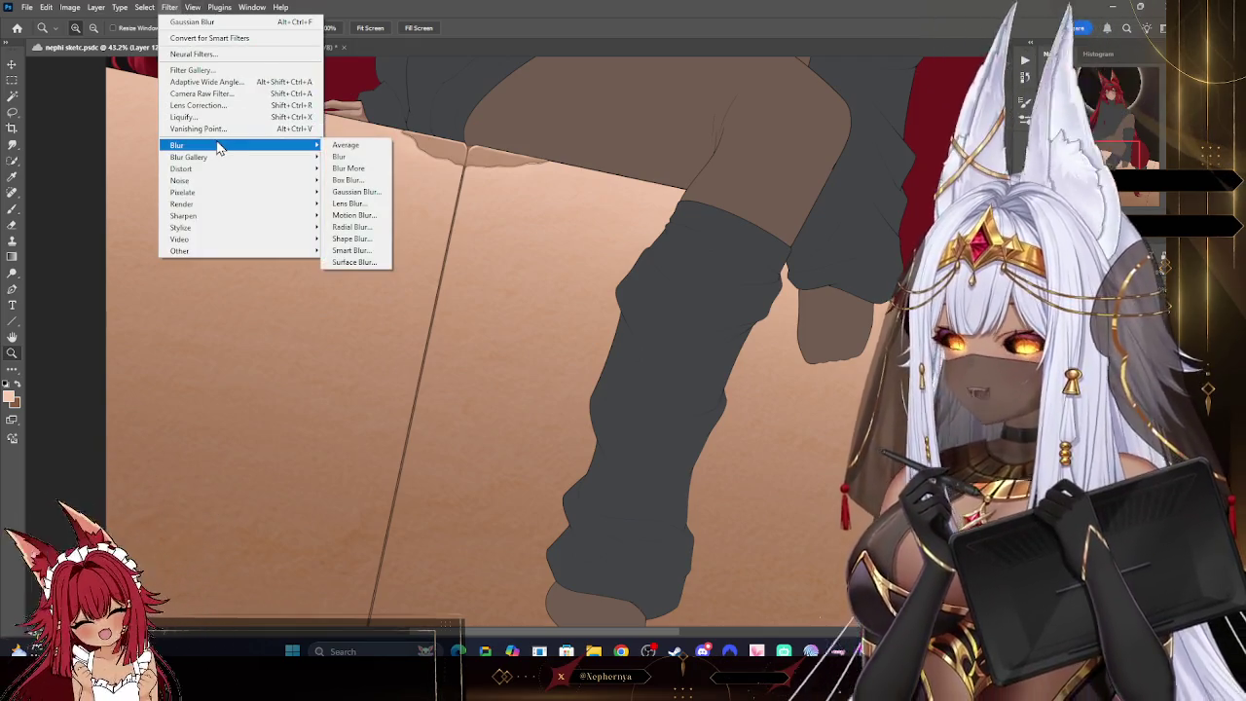
left_click(356, 193)
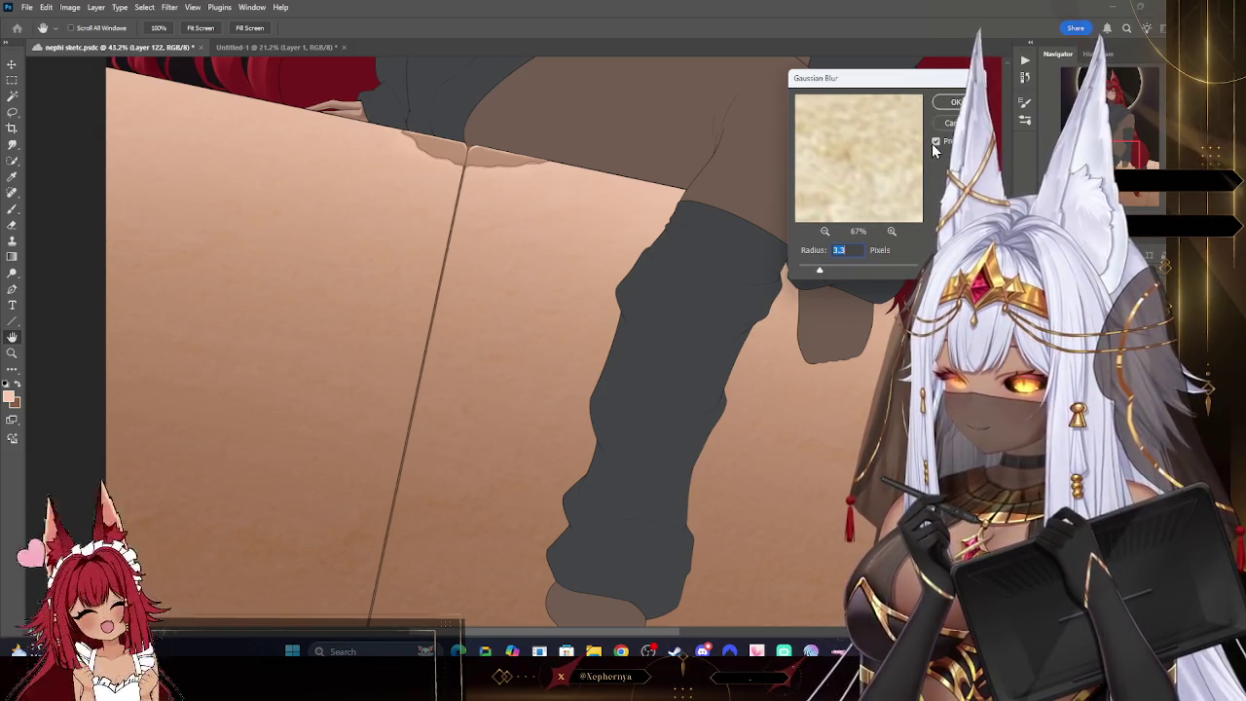
left_click(935, 143)
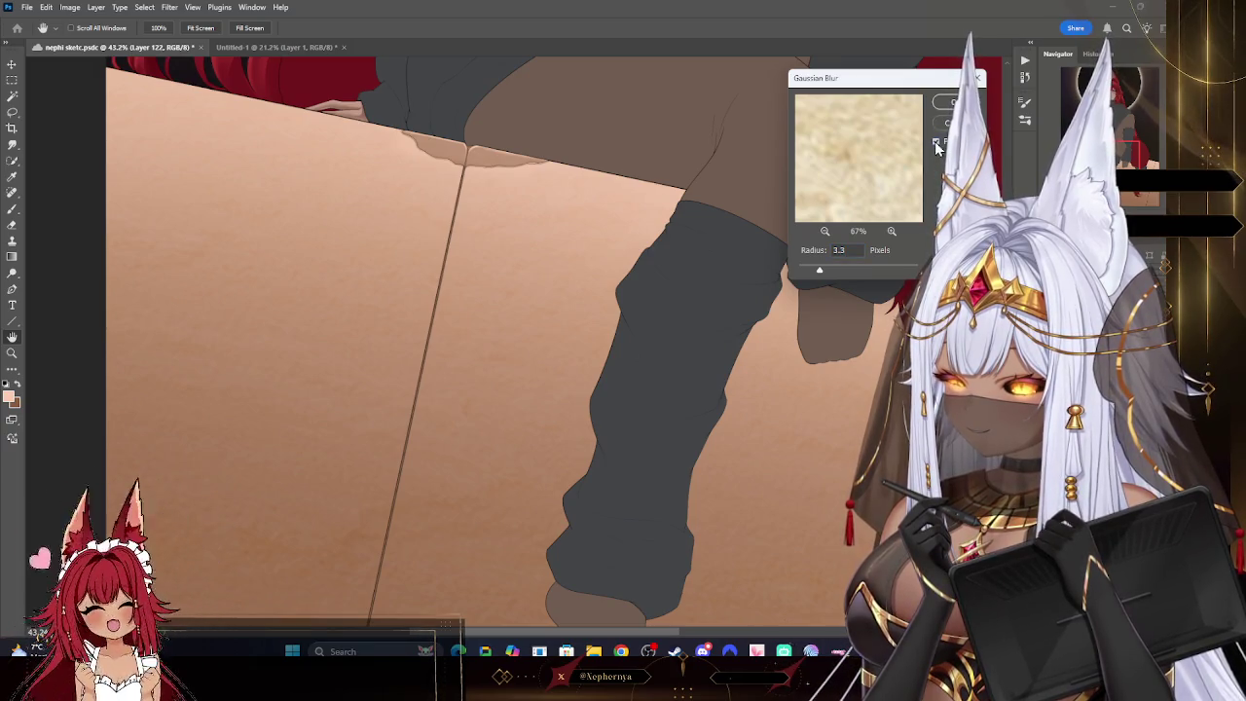
key("z")
key("Return")
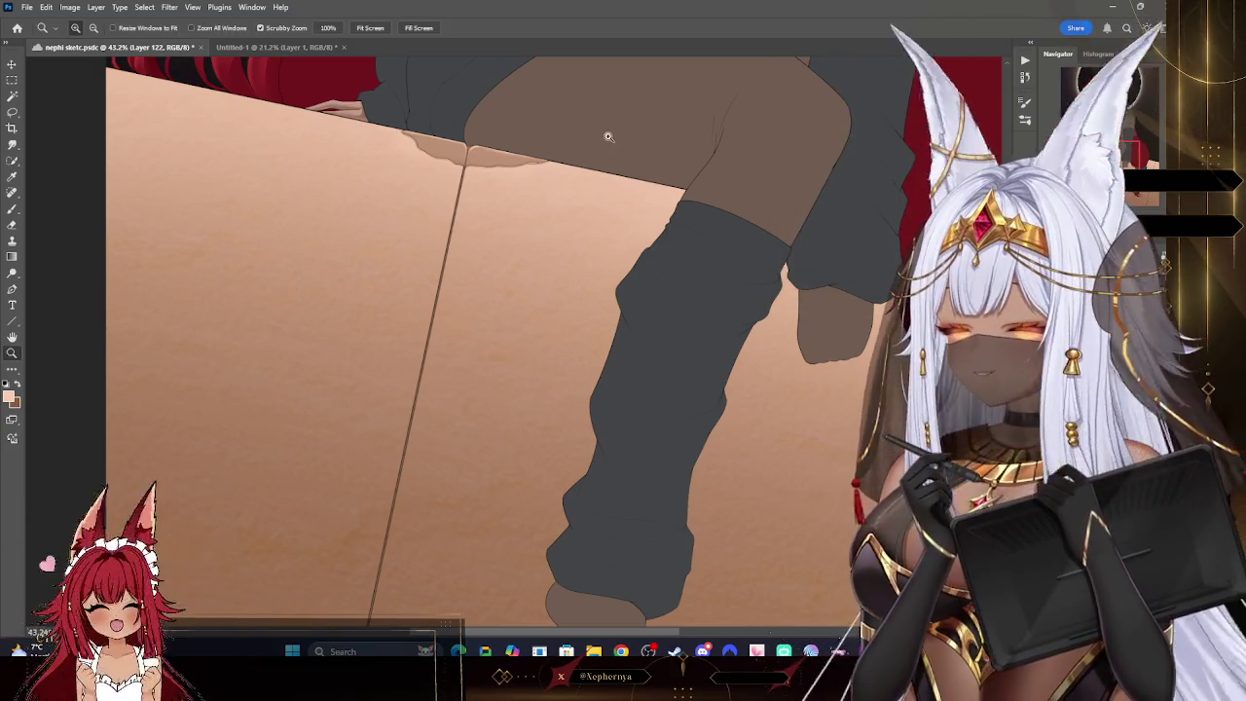
left_click_drag(565, 364, 536, 350)
left_click_drag(726, 500, 753, 517)
- Apply a 4.0-pixel Gaussian Blur to the ledge texture and review the result
left_click(169, 7)
mouse_move(176, 145)
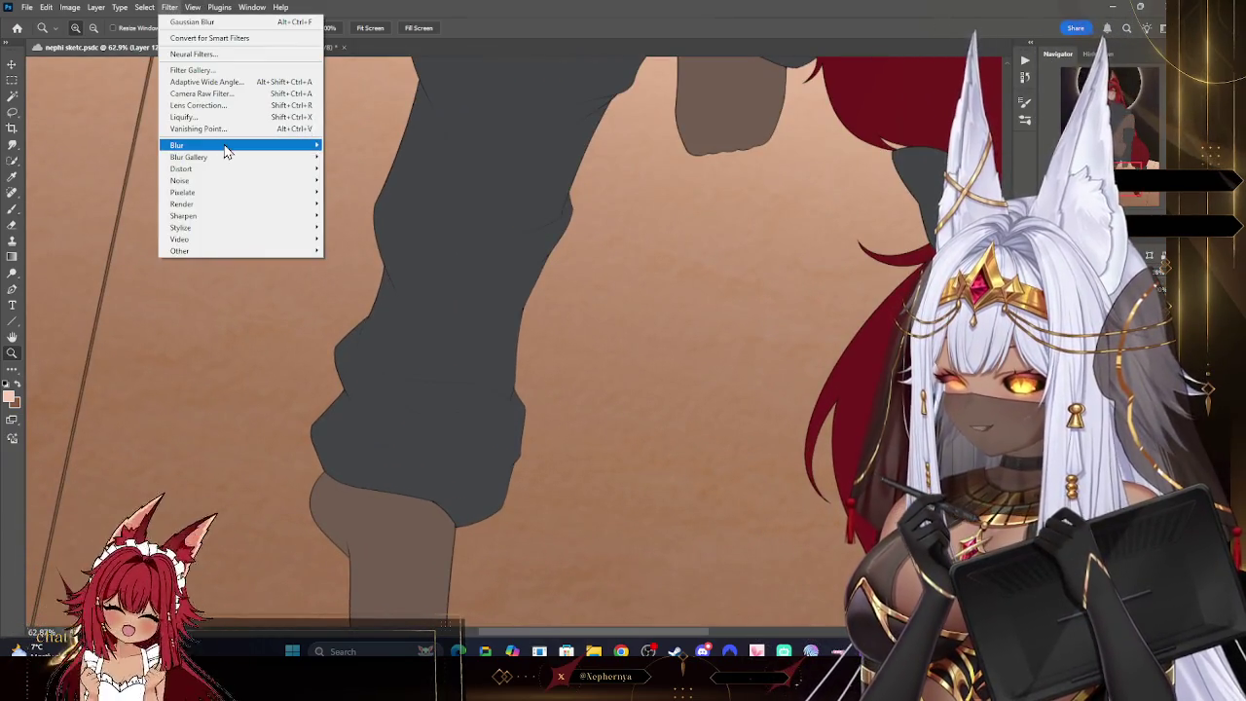
left_click(356, 191)
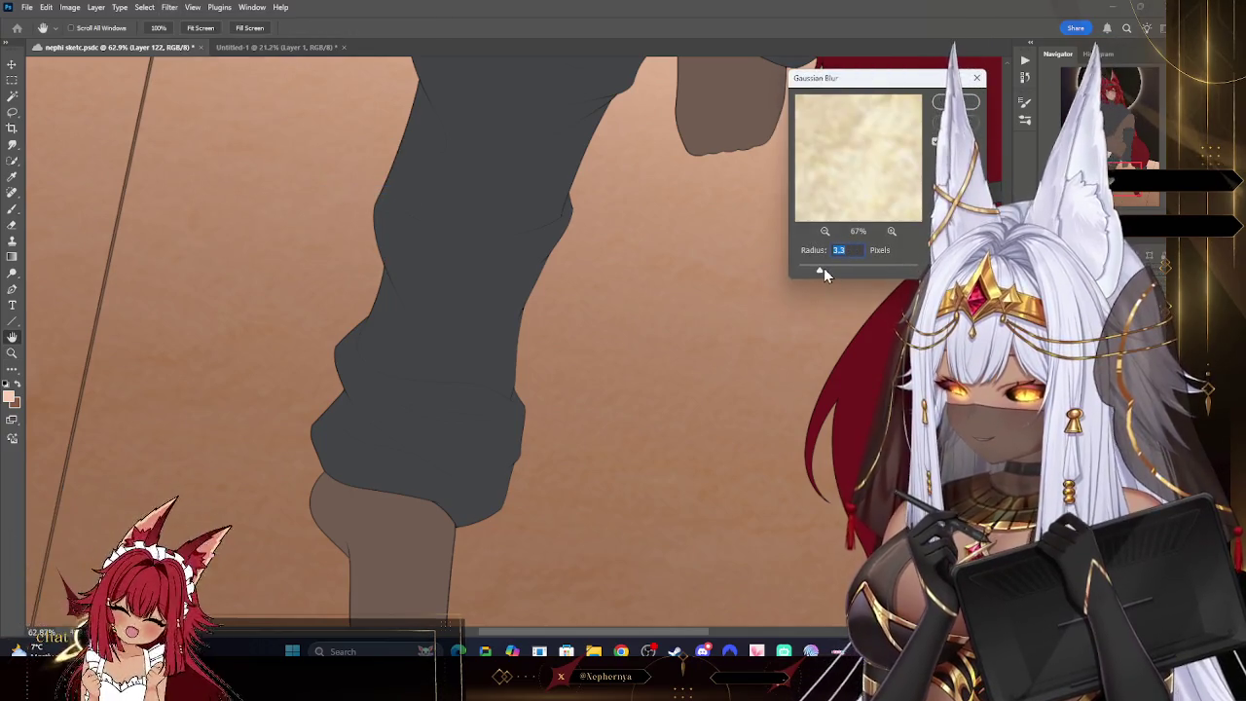
left_click_drag(823, 272, 826, 271)
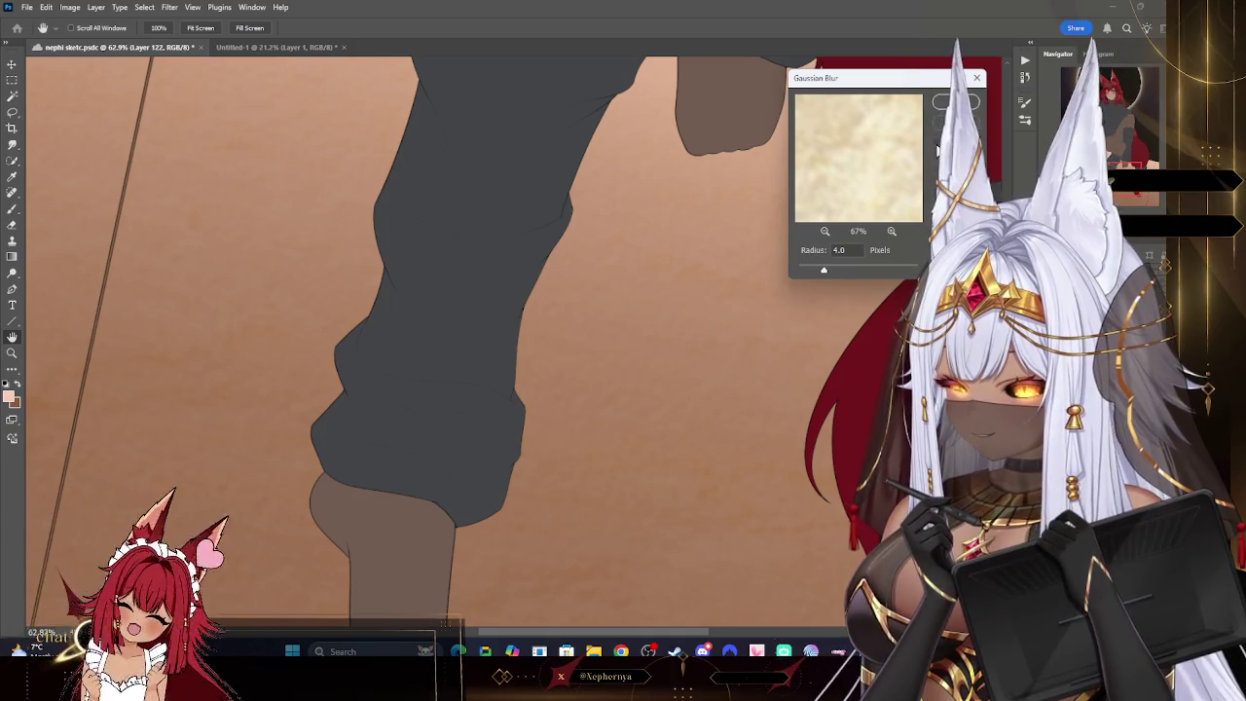
key("ctrl")
key("Return")
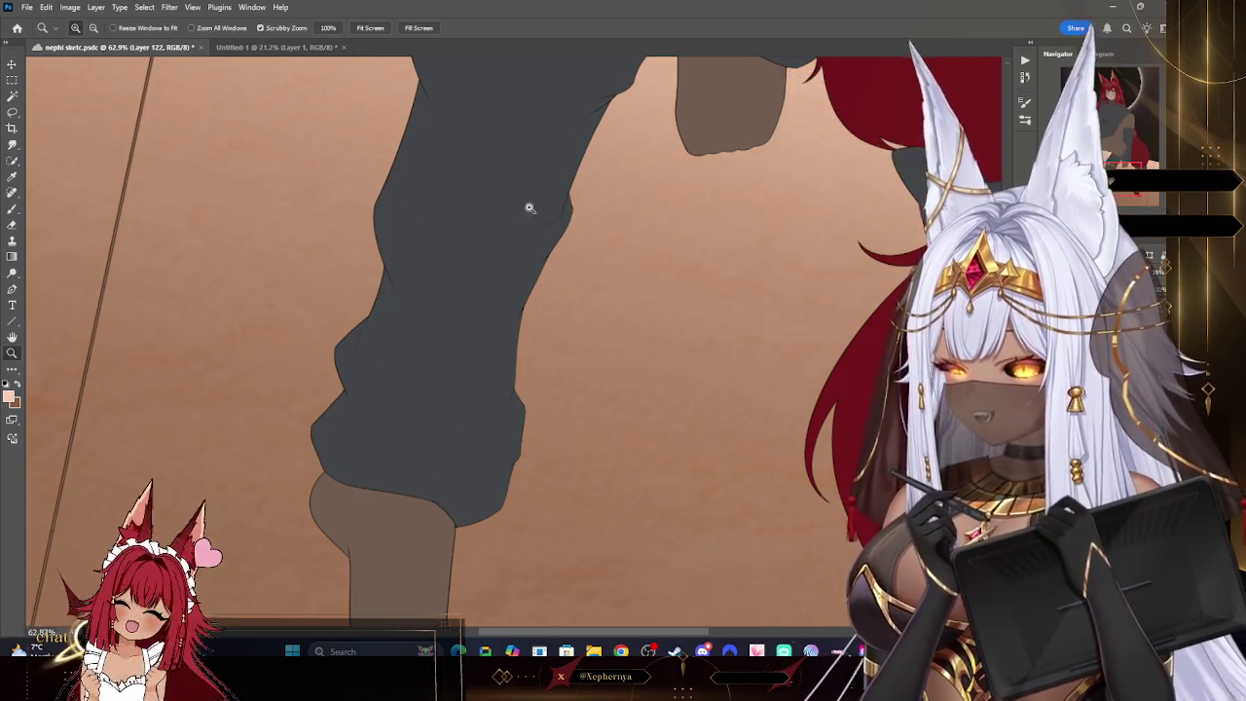
scroll(545, 200, "down", 5)
scroll(598, 188, "down", 2)
scroll(597, 188, "up", 4)
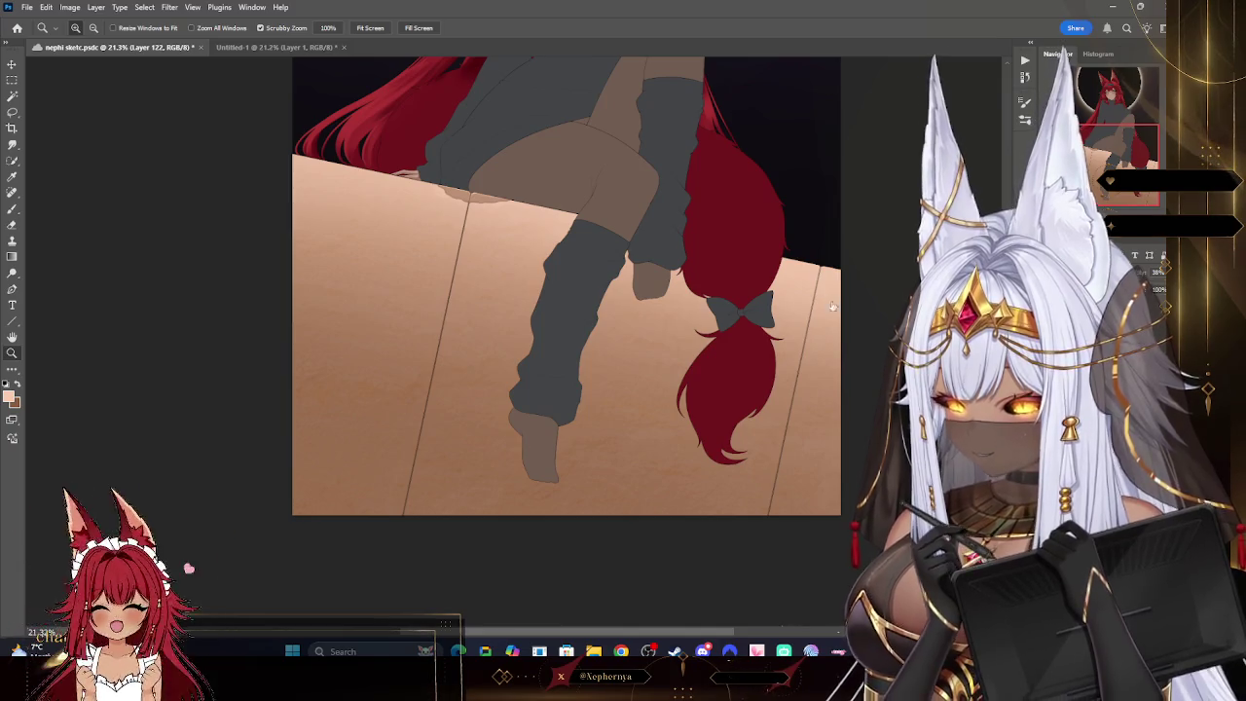
scroll(688, 269, "down", 3)
scroll(688, 269, "up", 1)
scroll(687, 269, "up", 3)
scroll(692, 277, "down", 5)
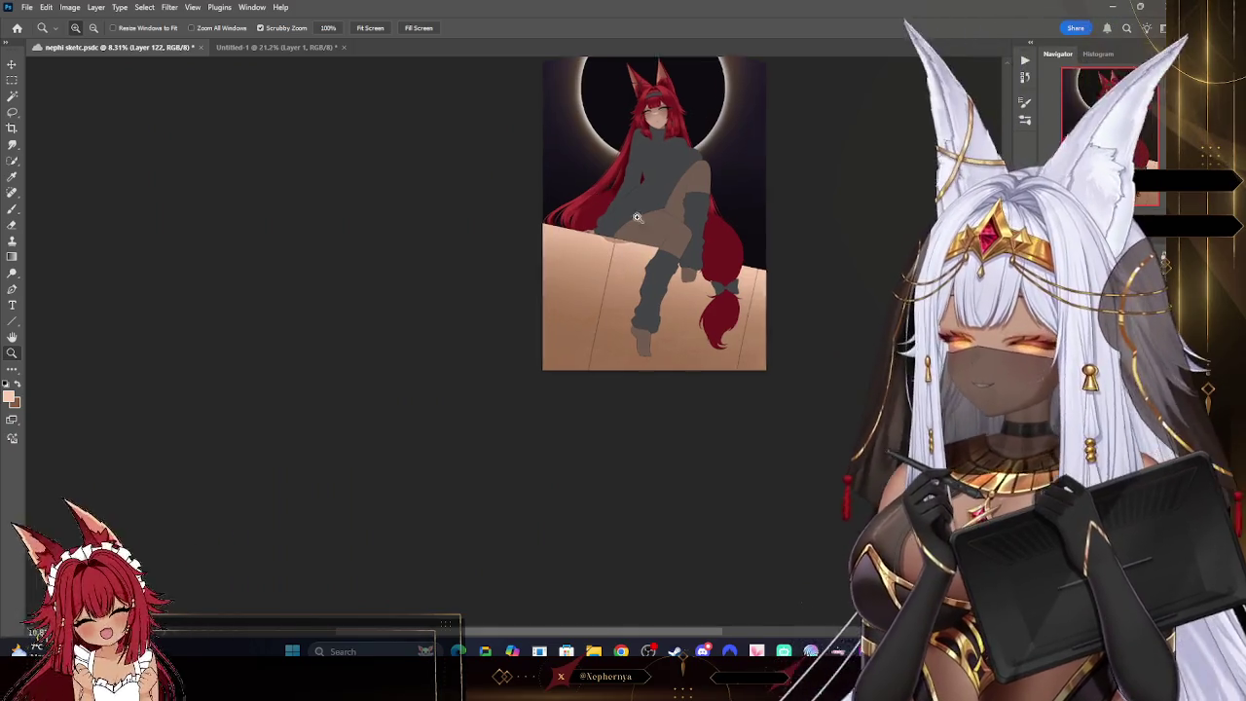
- Add new Layer 123 above the blurred sandy ledge texture
scroll(681, 301, "up", 5)
scroll(739, 425, "up", 4)
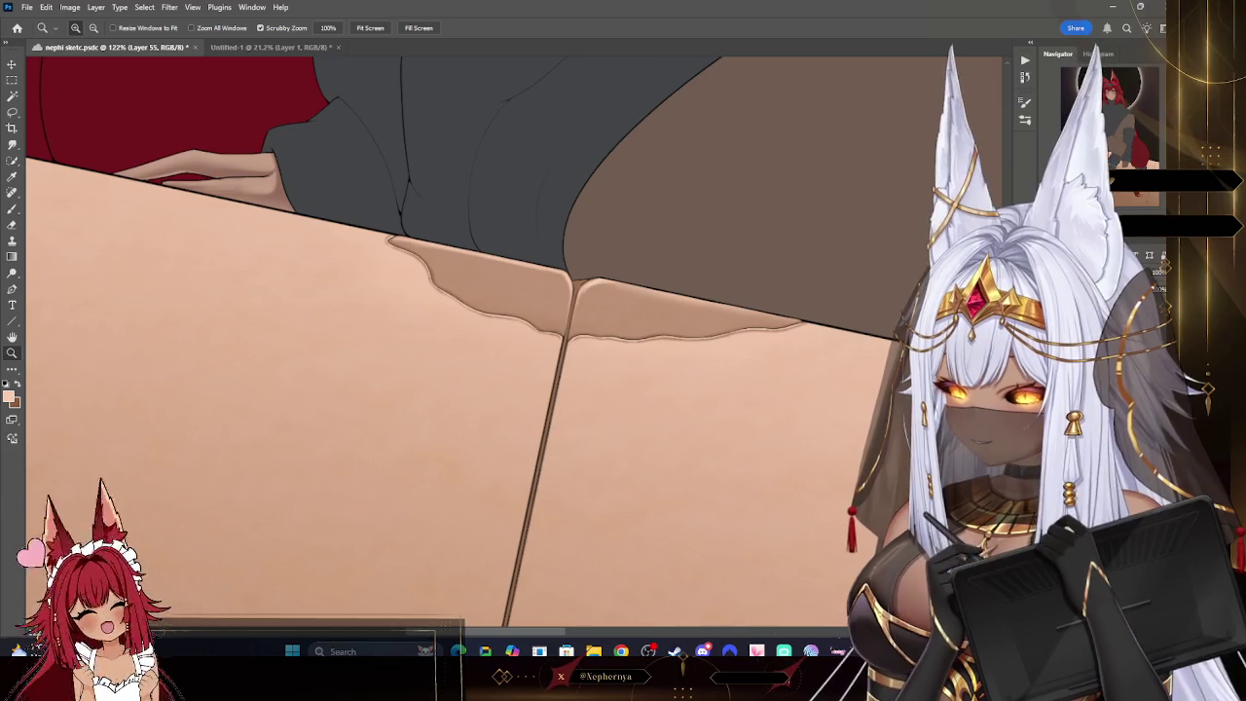
left_click(95, 7)
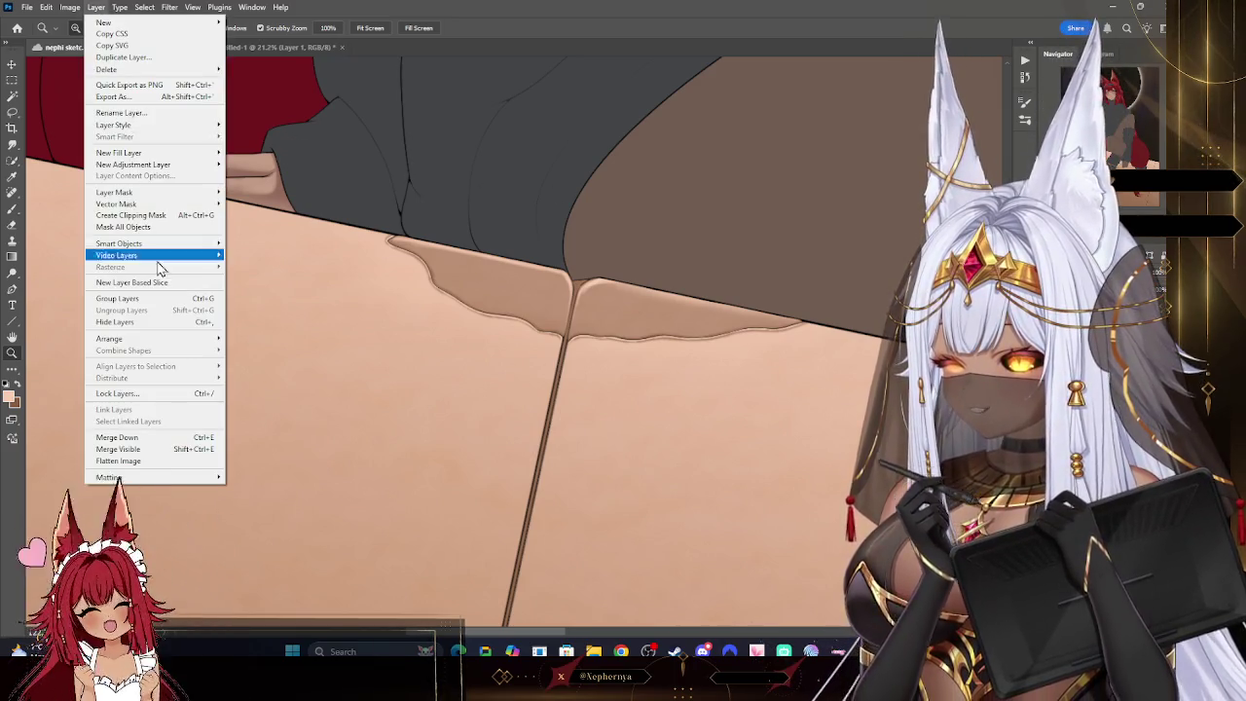
left_click(141, 214)
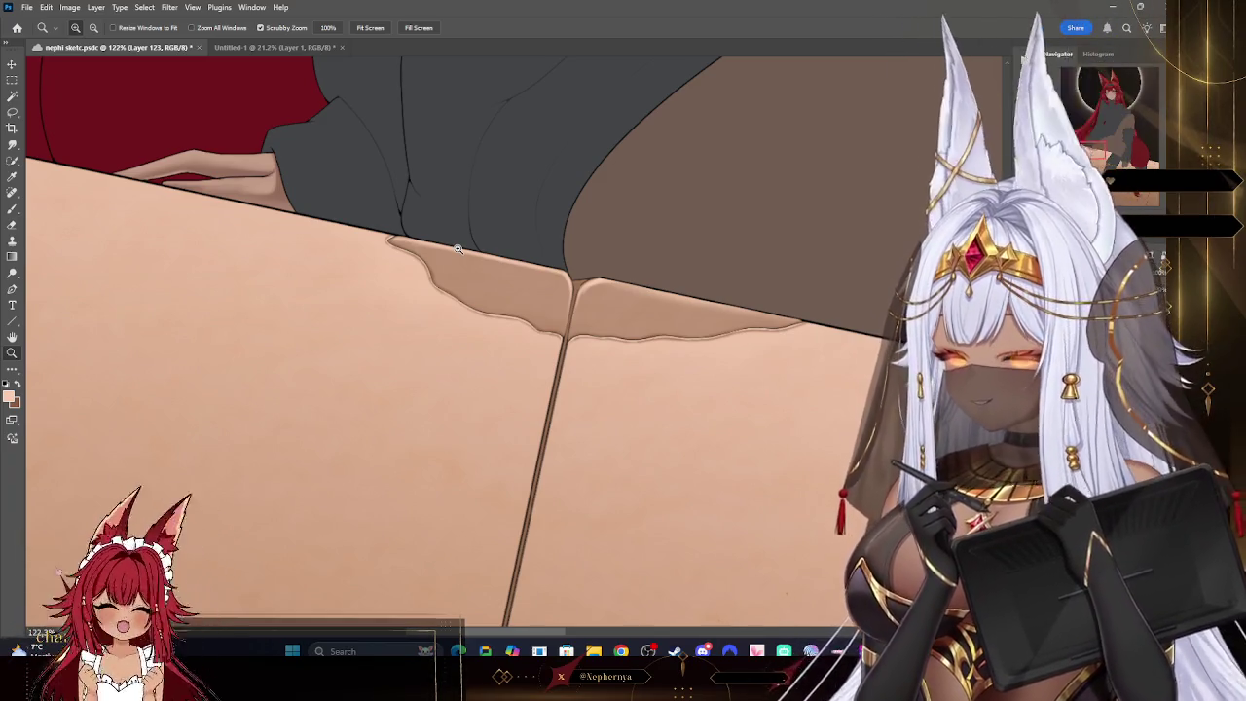
scroll(642, 296, "down", 5)
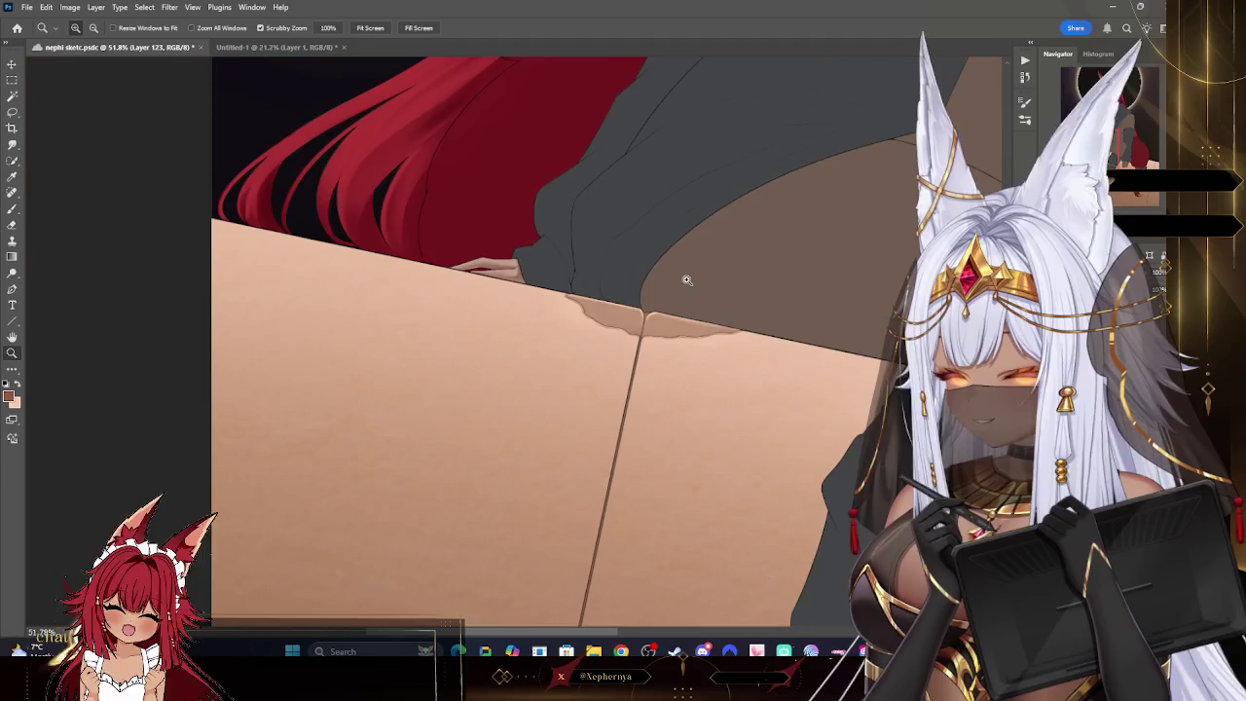
scroll(686, 280, "down", 3)
- Paint a darker tan shadow along the ledge's top edge under the legs
left_click_drag(226, 459, 268, 421)
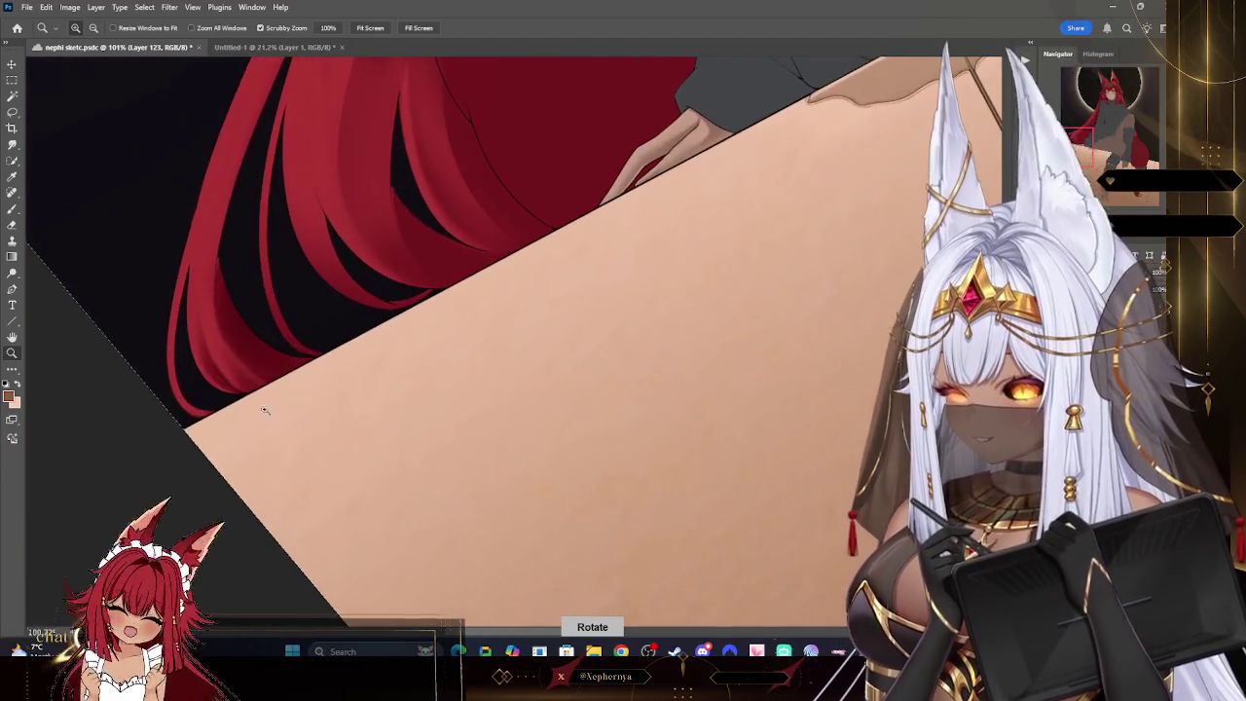
left_click(12, 208)
right_click(174, 221)
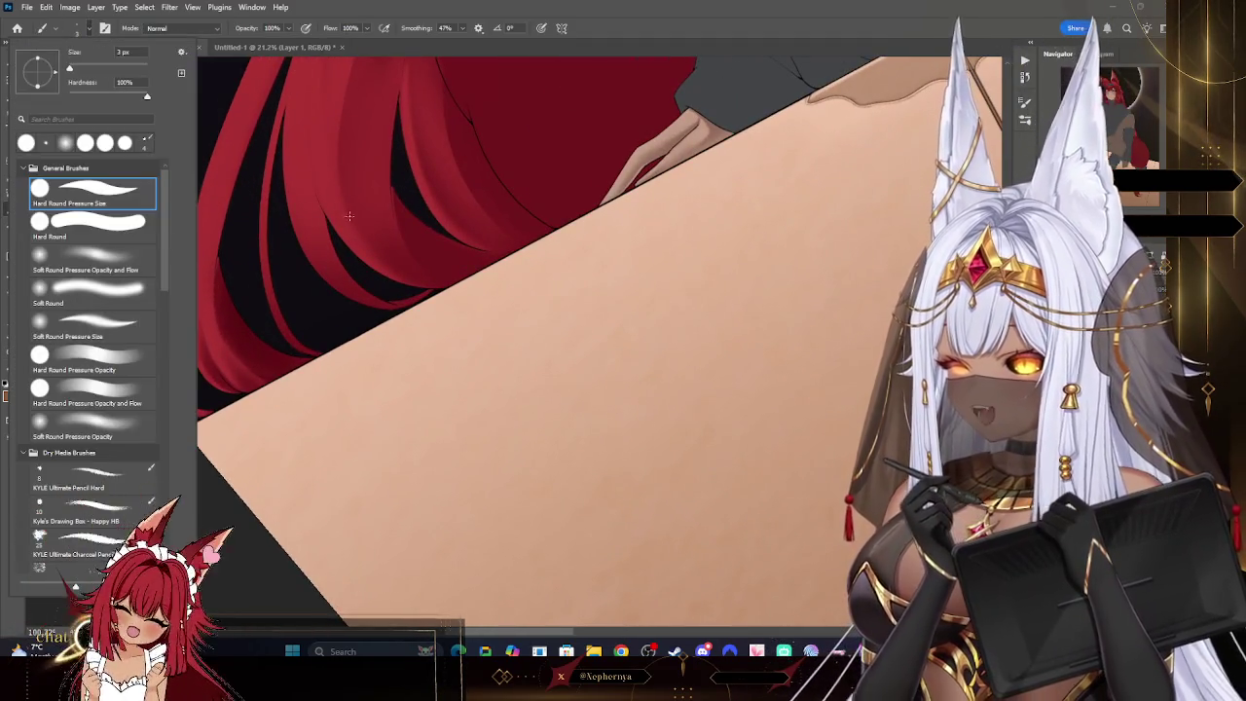
key("Escape")
key("bracketright")
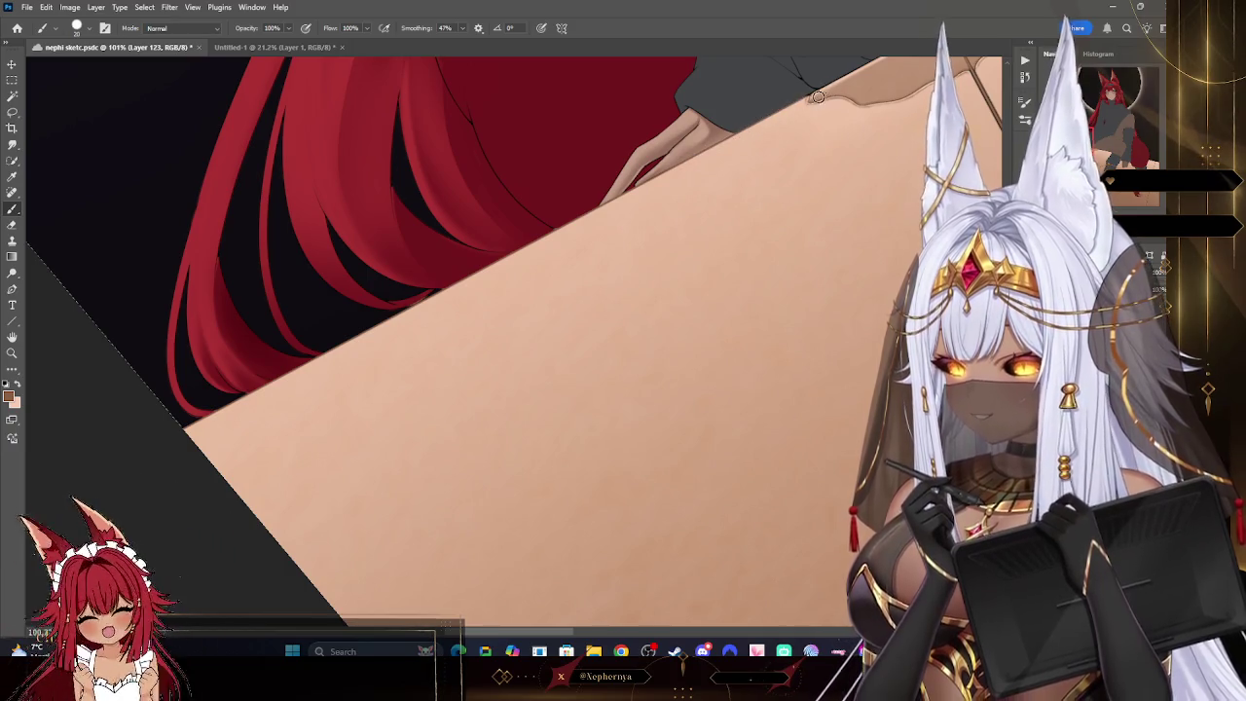
left_click_drag(817, 98, 481, 312)
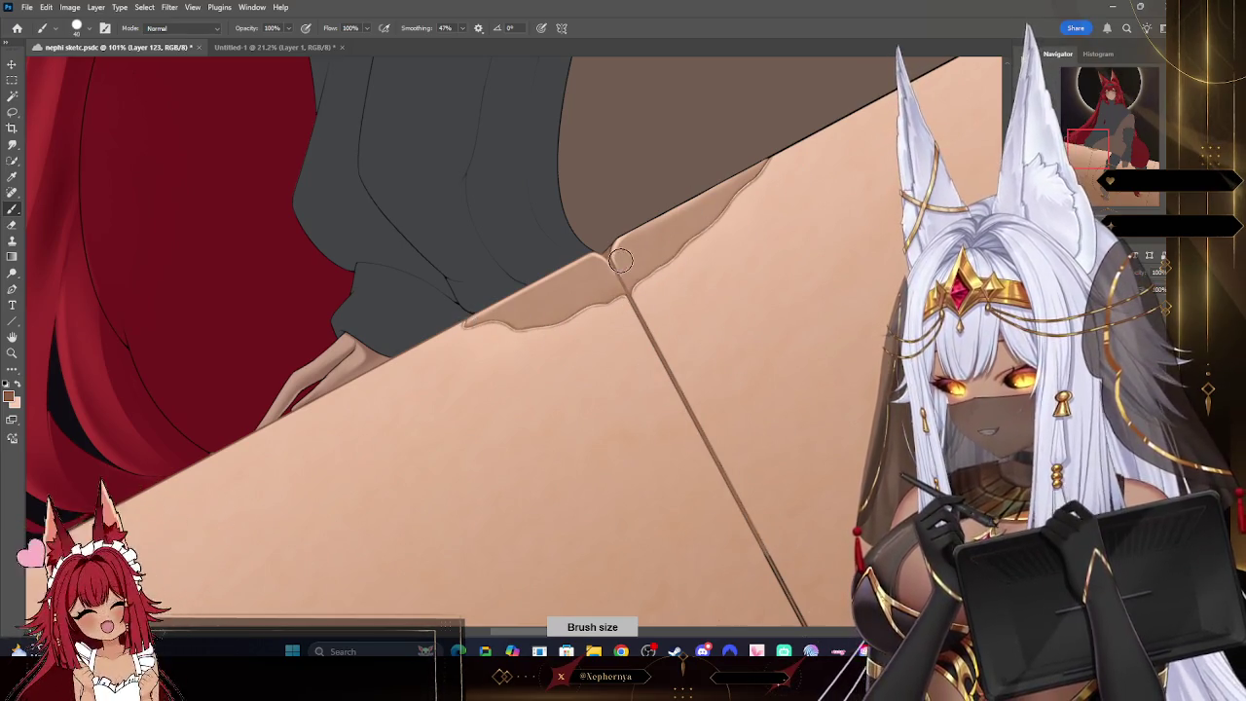
- Undo the stray end of the shadow stroke, enlarge the brush and zoom out
key("ctrl+z")
key("bracketright")
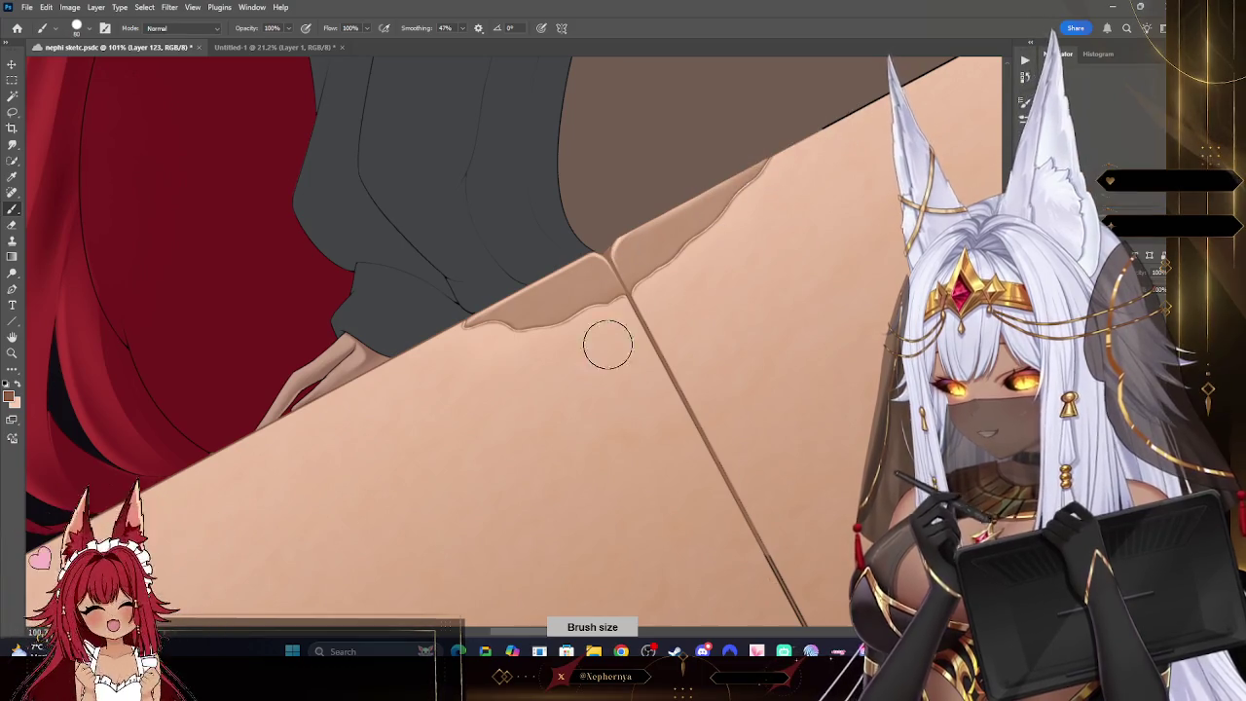
left_click(11, 355)
scroll(217, 200, "down", 5)
scroll(578, 367, "down", 3)
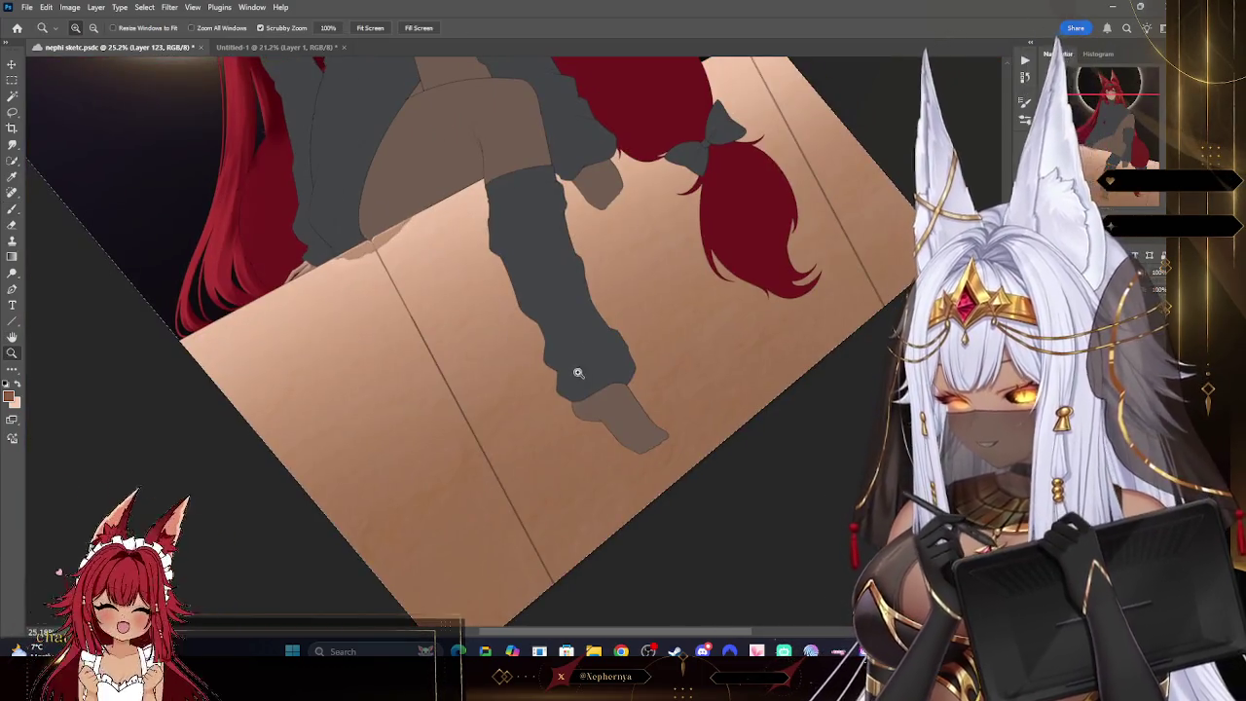
- Paint over the dark outline where the leg meets the ledge edge
key("b")
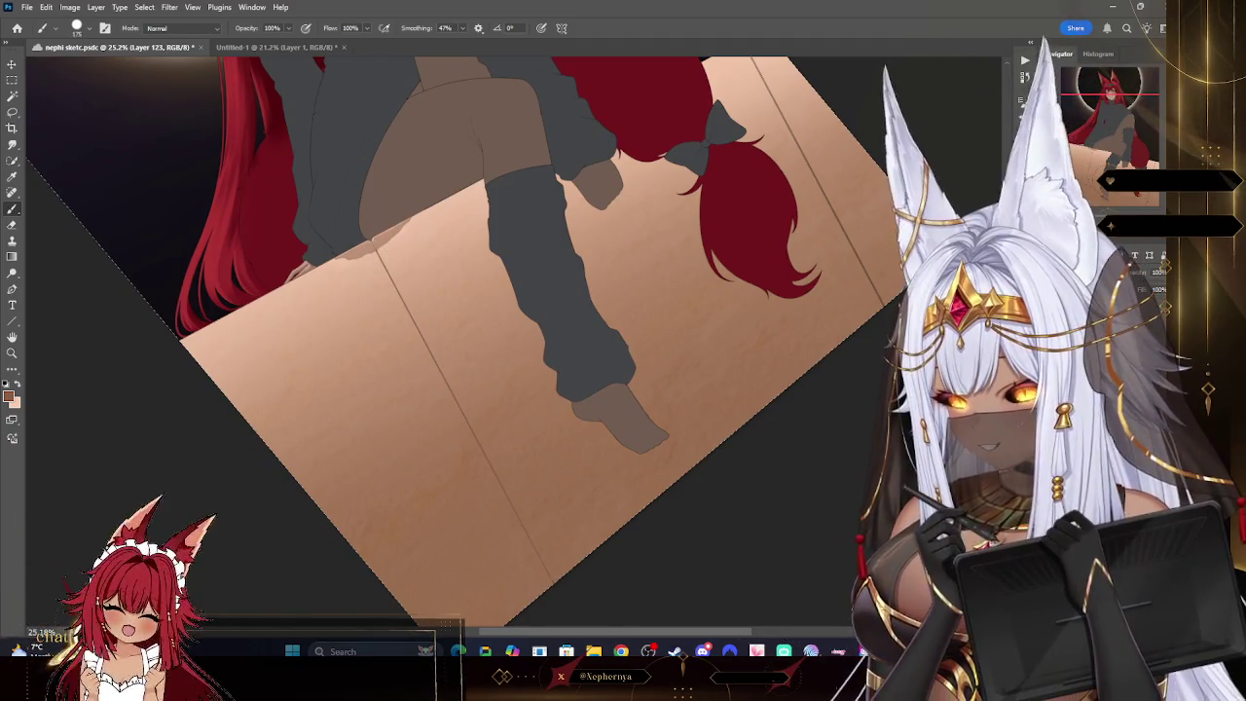
scroll(741, 151, "up", 2)
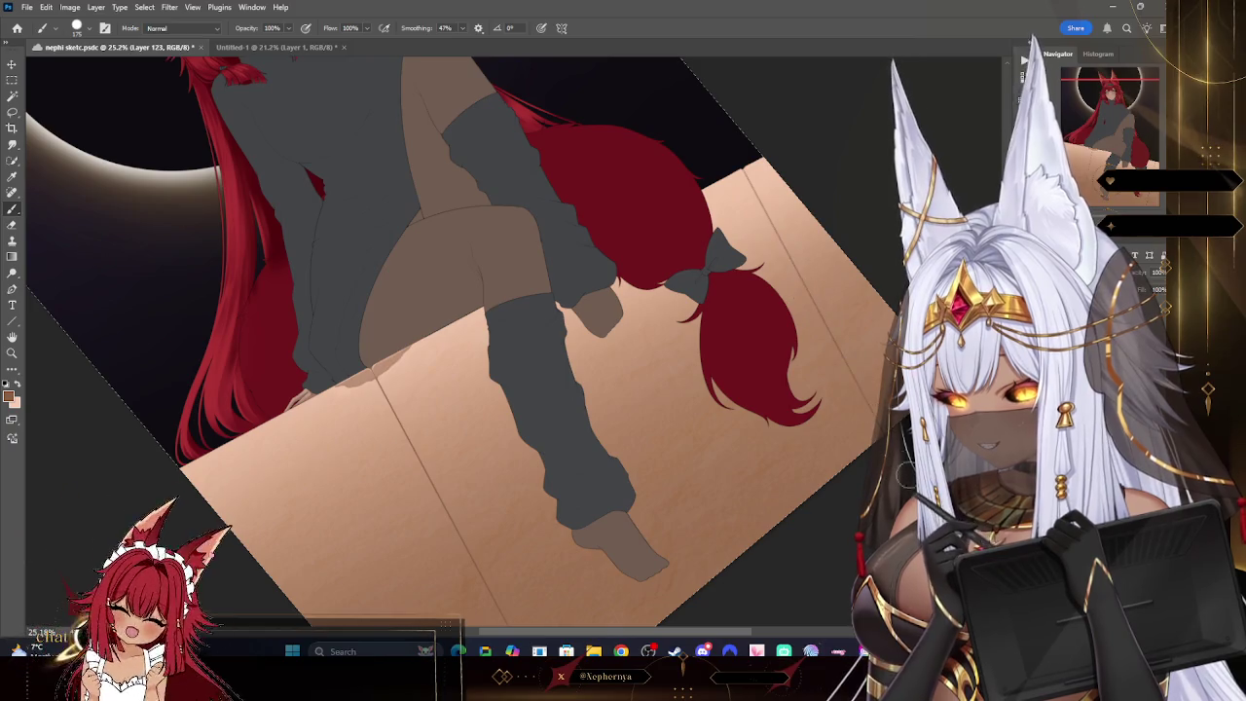
left_click(12, 352)
scroll(550, 311, "up", 6)
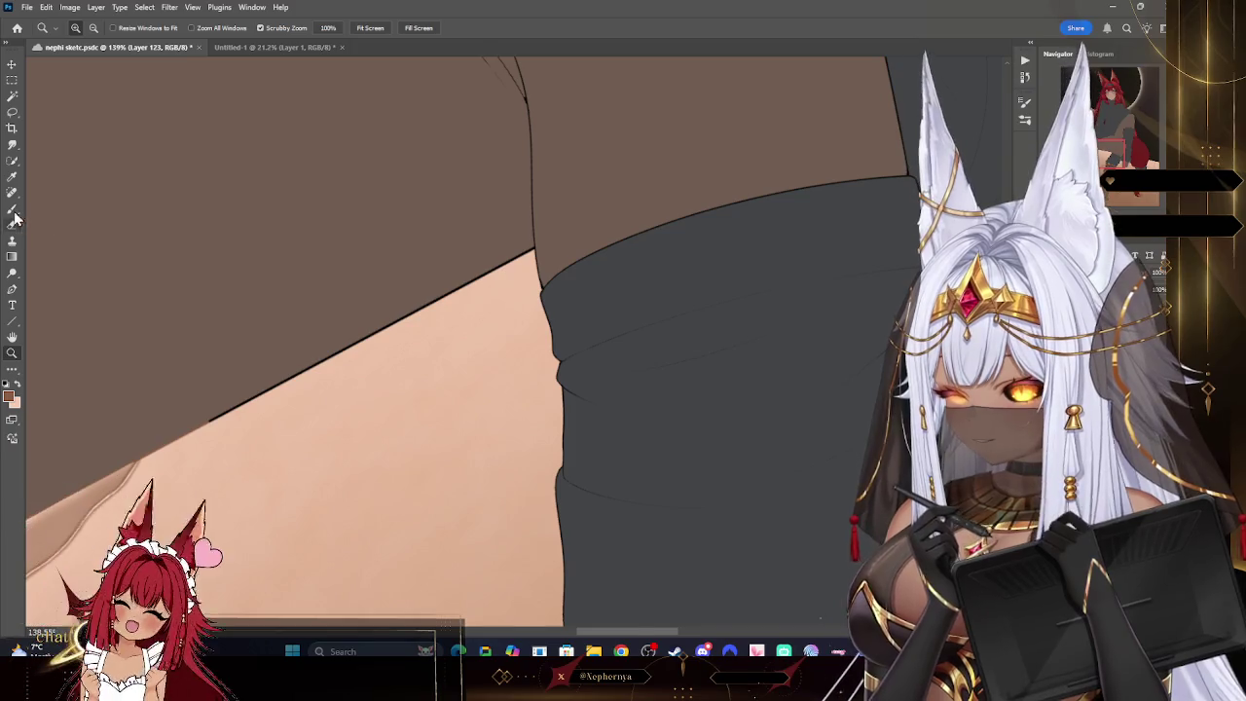
left_click(13, 211)
left_click_drag(223, 431, 429, 303)
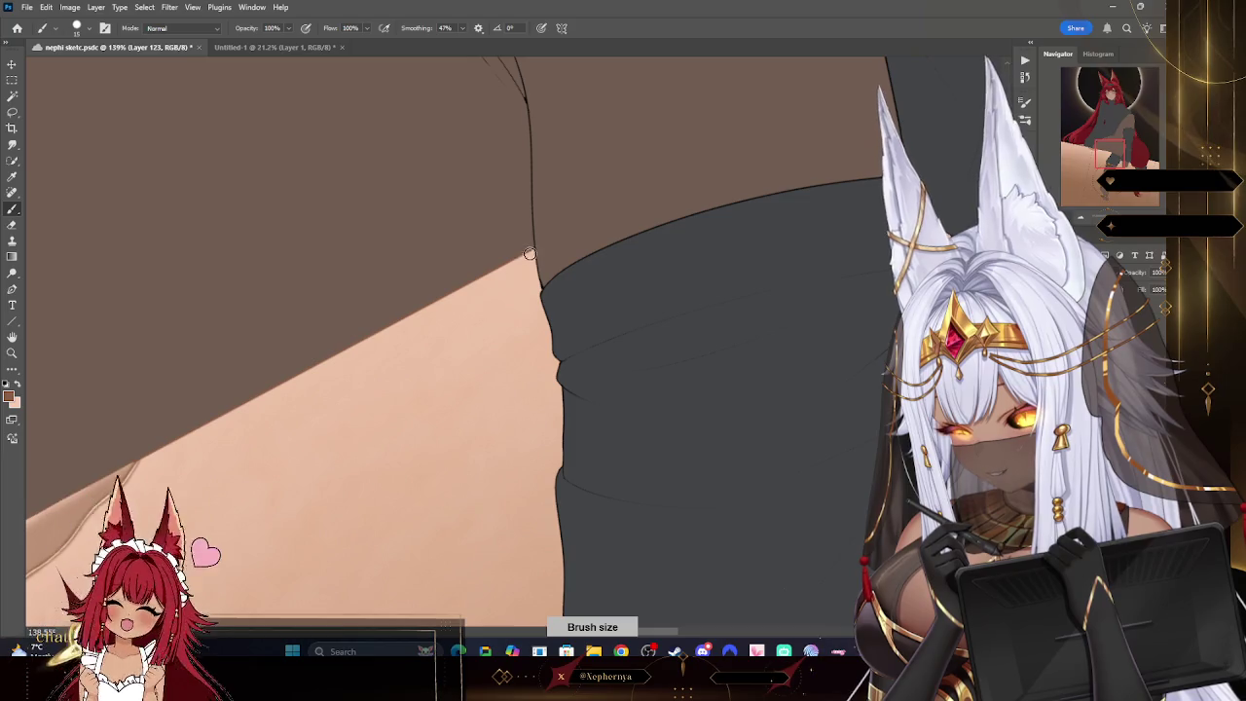
- Zoom to the ledge seam near its top and shrink the brush for fine edge work
left_click(13, 353)
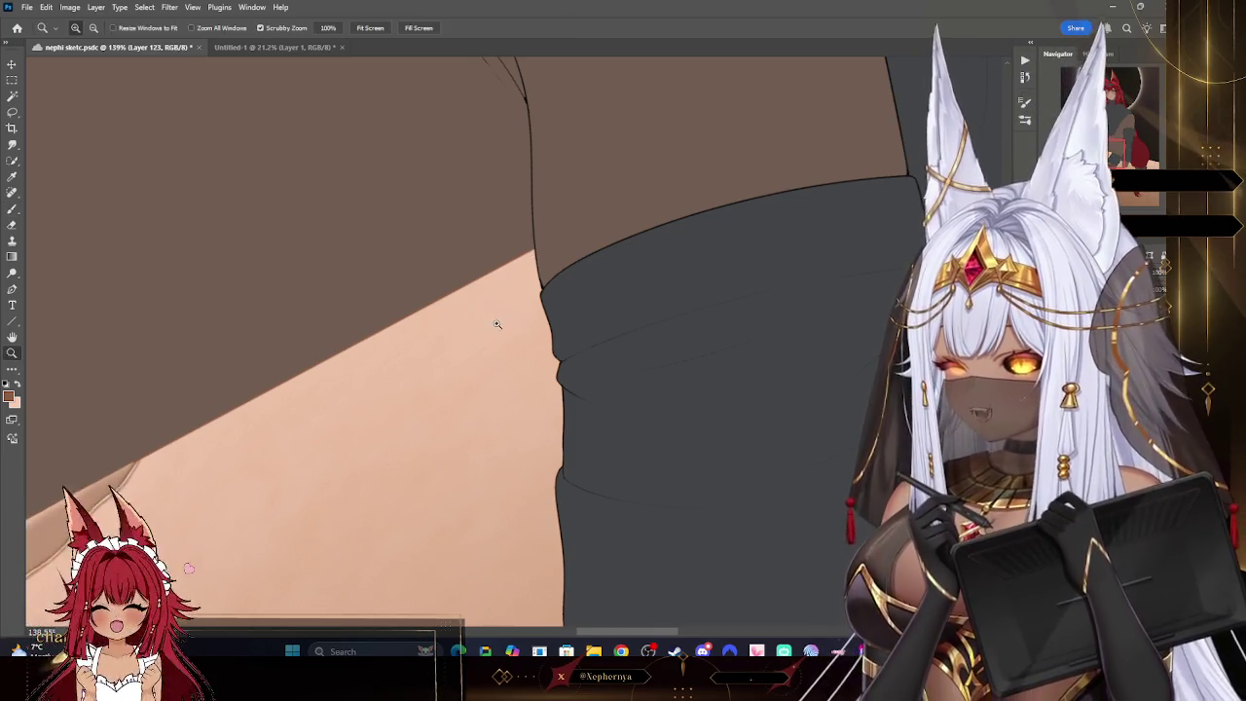
left_click_drag(497, 323, 384, 326)
left_click_drag(708, 208, 783, 202)
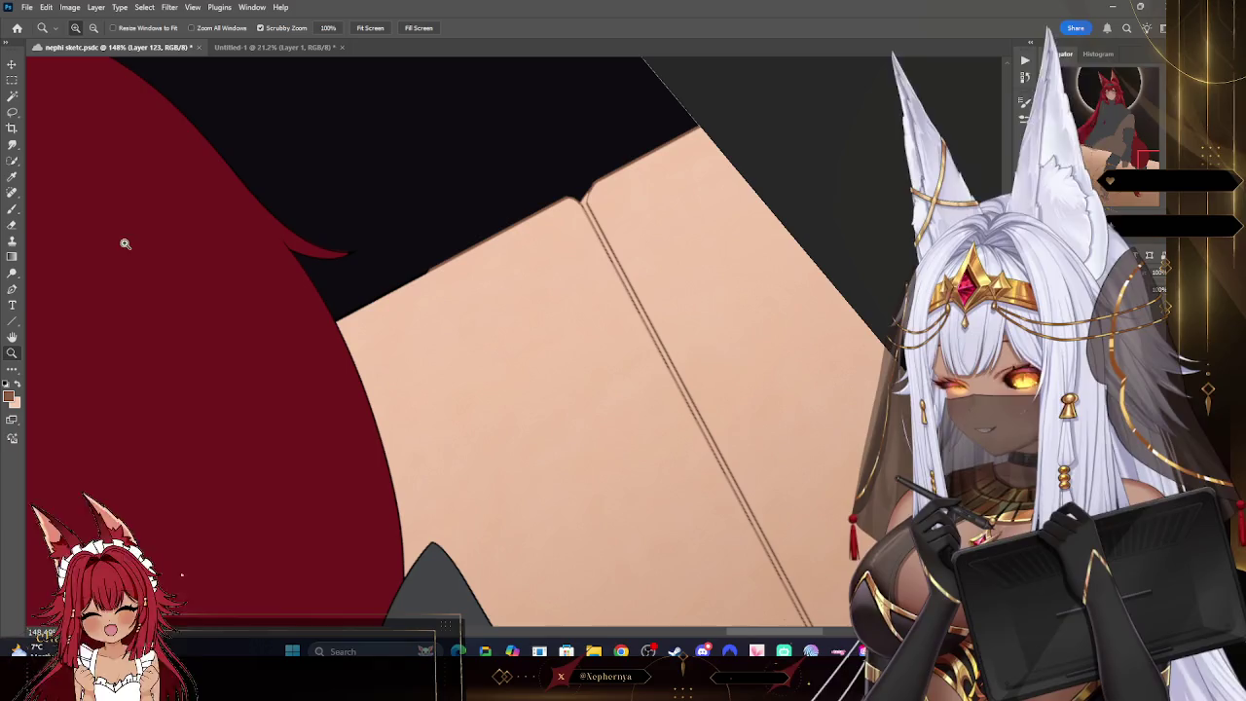
key("b")
key("bracketleft")
key("bracketleft")
key("bracketleft")
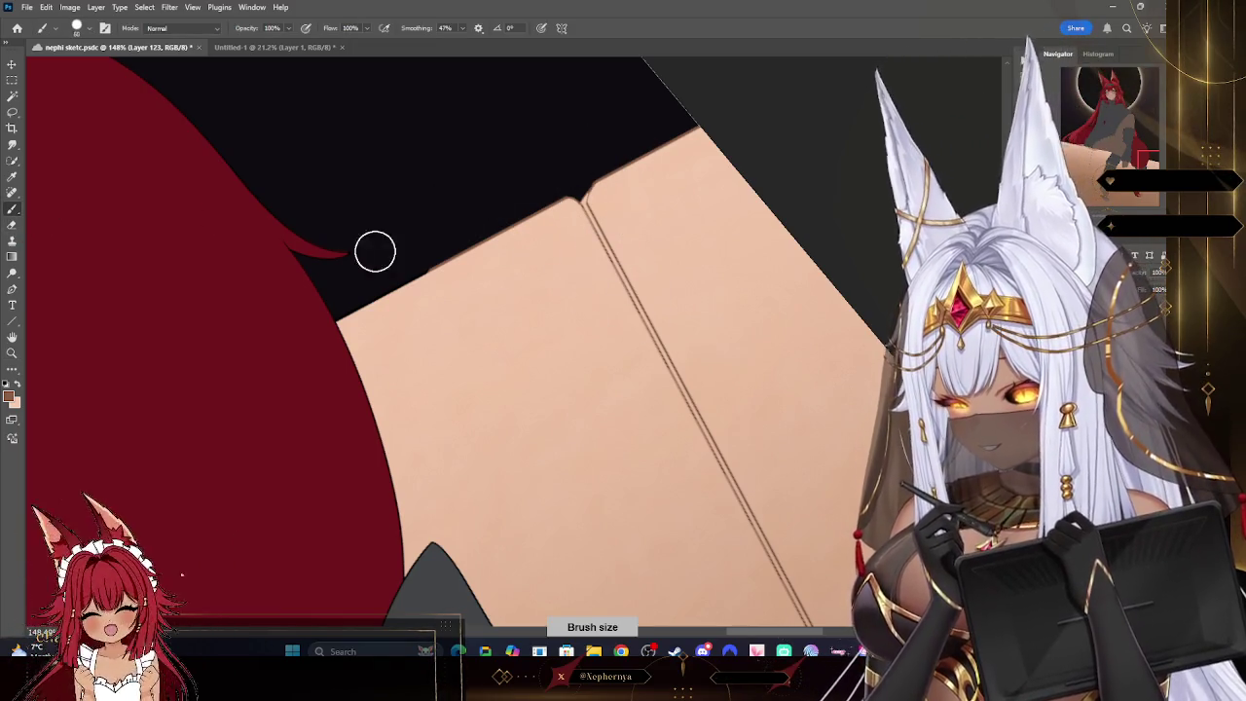
key("bracketleft")
key("bracketleft")
key("bracketleft")
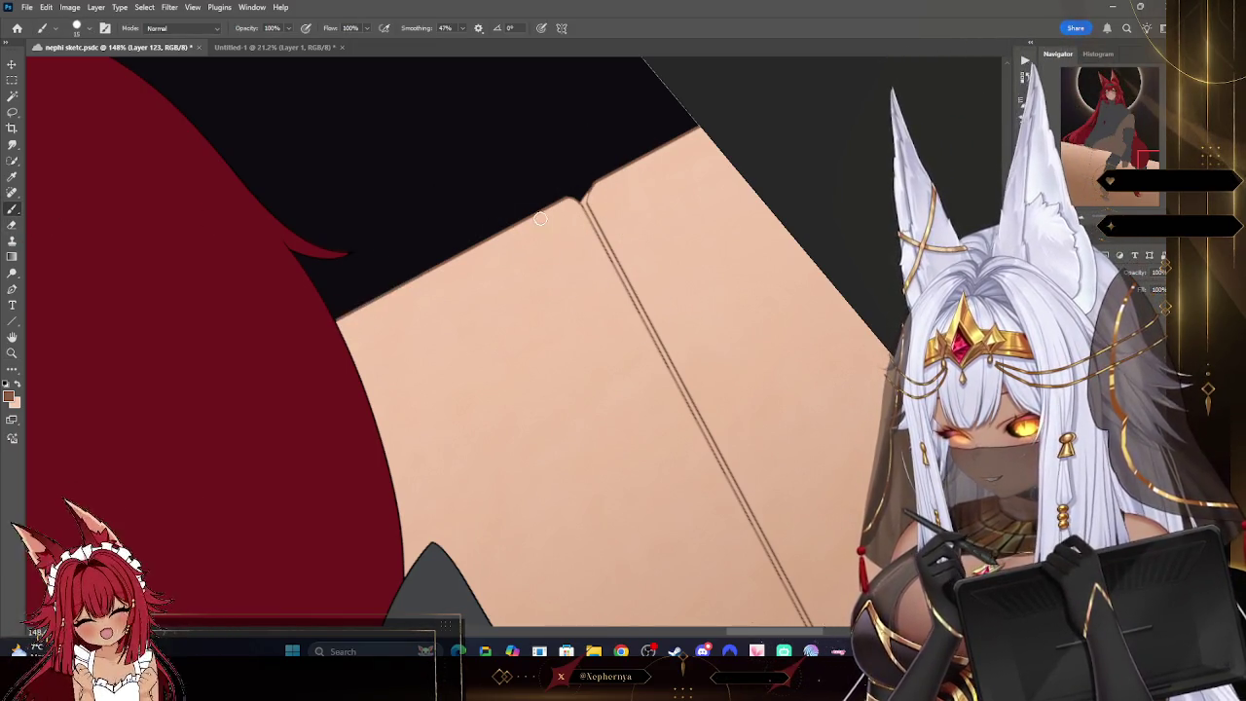
- Look over the hair and ledge, then enlarge the brush again
key("z")
scroll(658, 172, "down", 5)
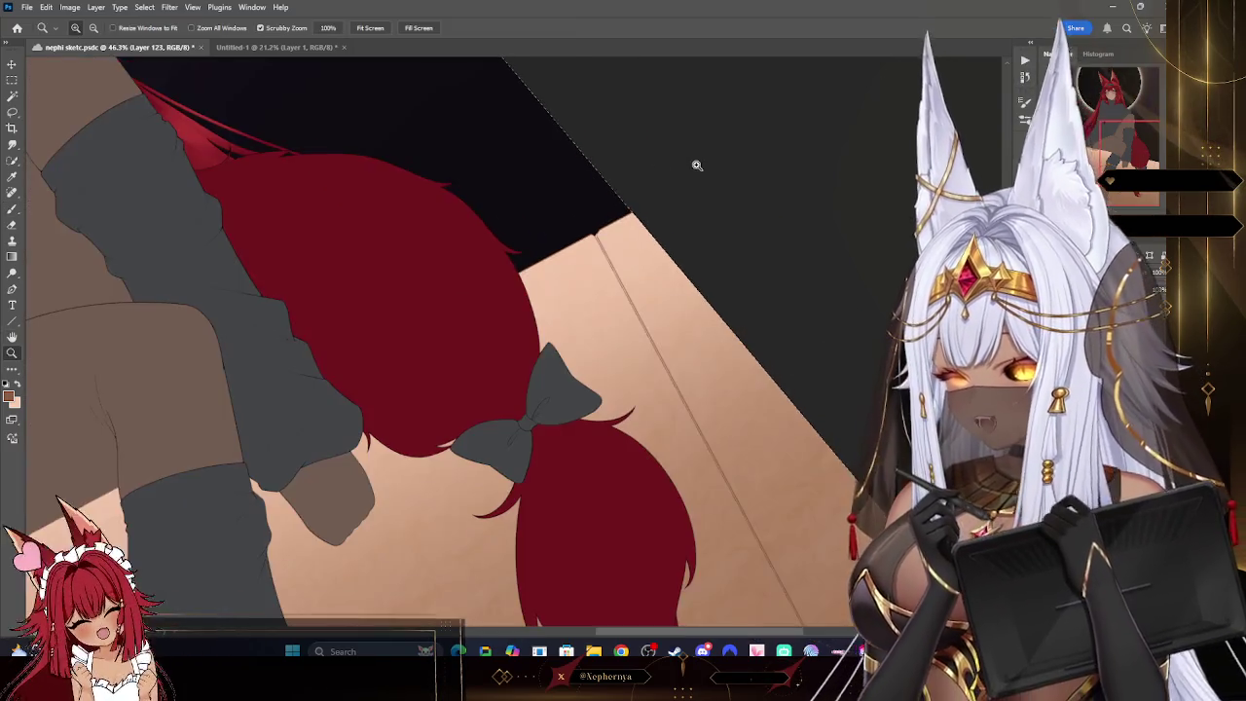
scroll(694, 314, "up", 3)
scroll(707, 314, "up", 2)
scroll(708, 314, "down", 2)
key("b")
key("bracketright")
key("bracketright")
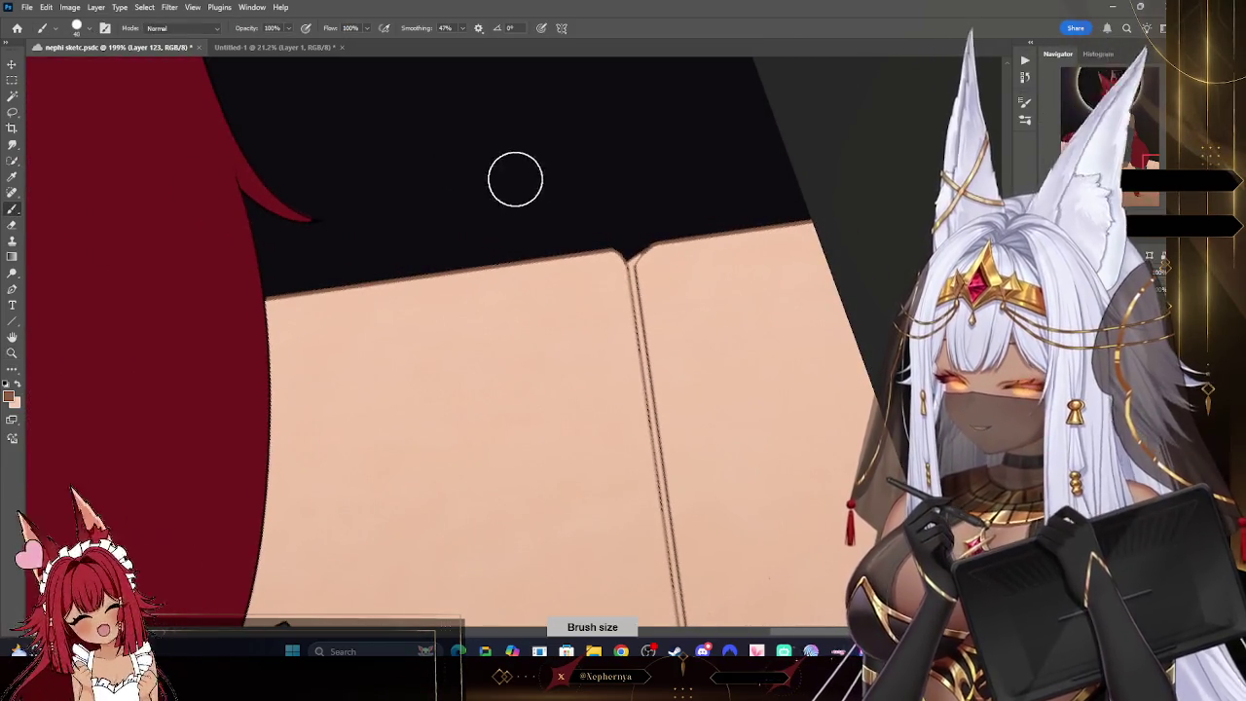
key("bracketright")
key("bracketright")
- Zoom in on the seam, leg and the ledge's top edge
key("z")
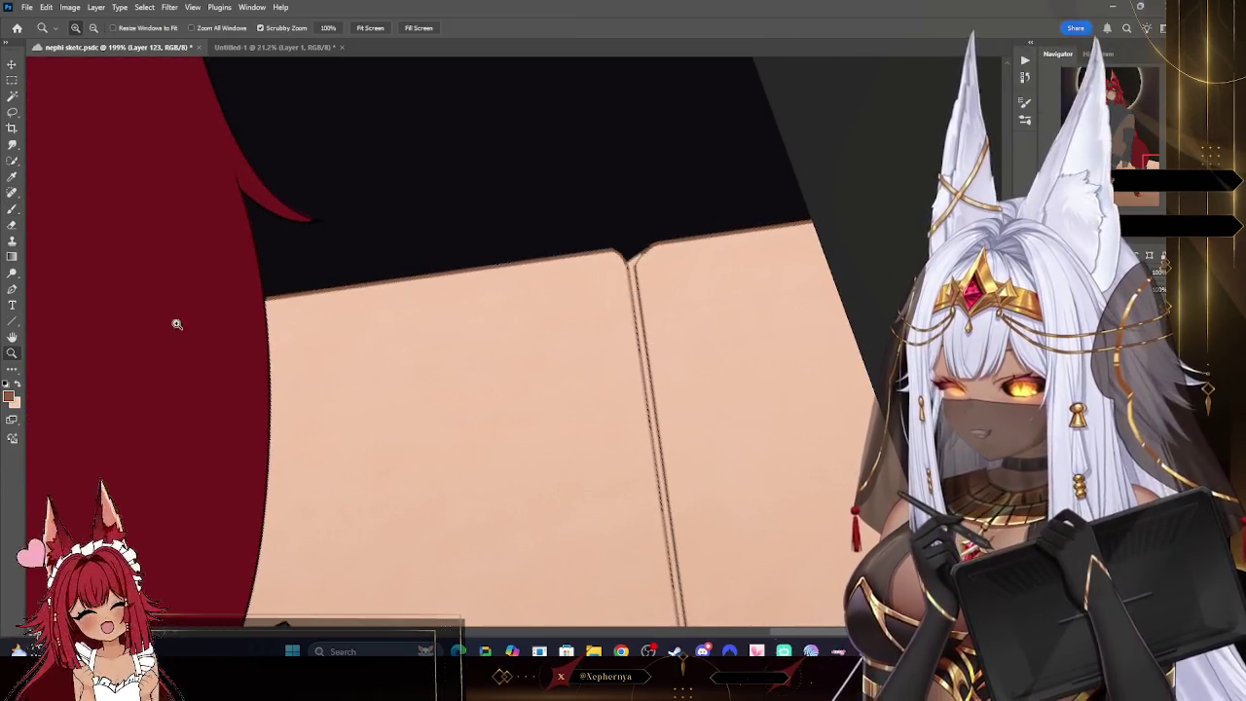
scroll(691, 192, "down", 1)
scroll(690, 192, "down", 5)
scroll(756, 195, "down", 4)
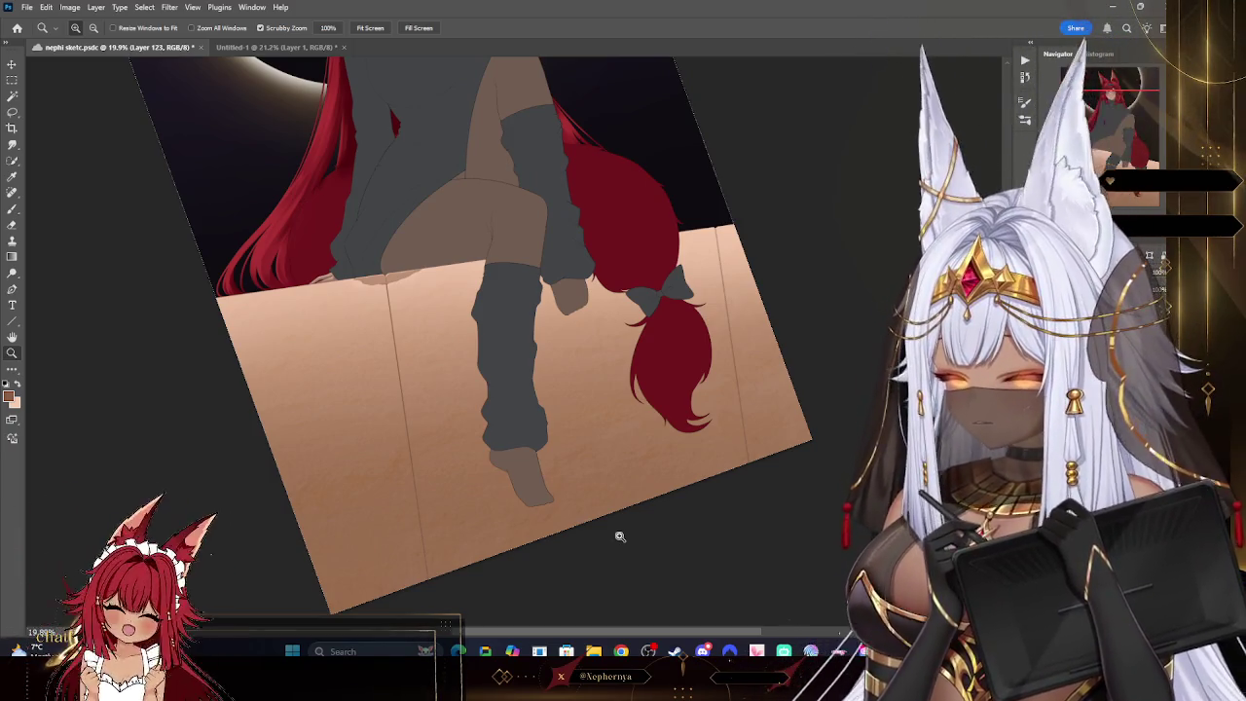
mouse_move(394, 311)
left_mouse_down()
mouse_move(442, 313)
mouse_move(370, 292)
left_mouse_up()
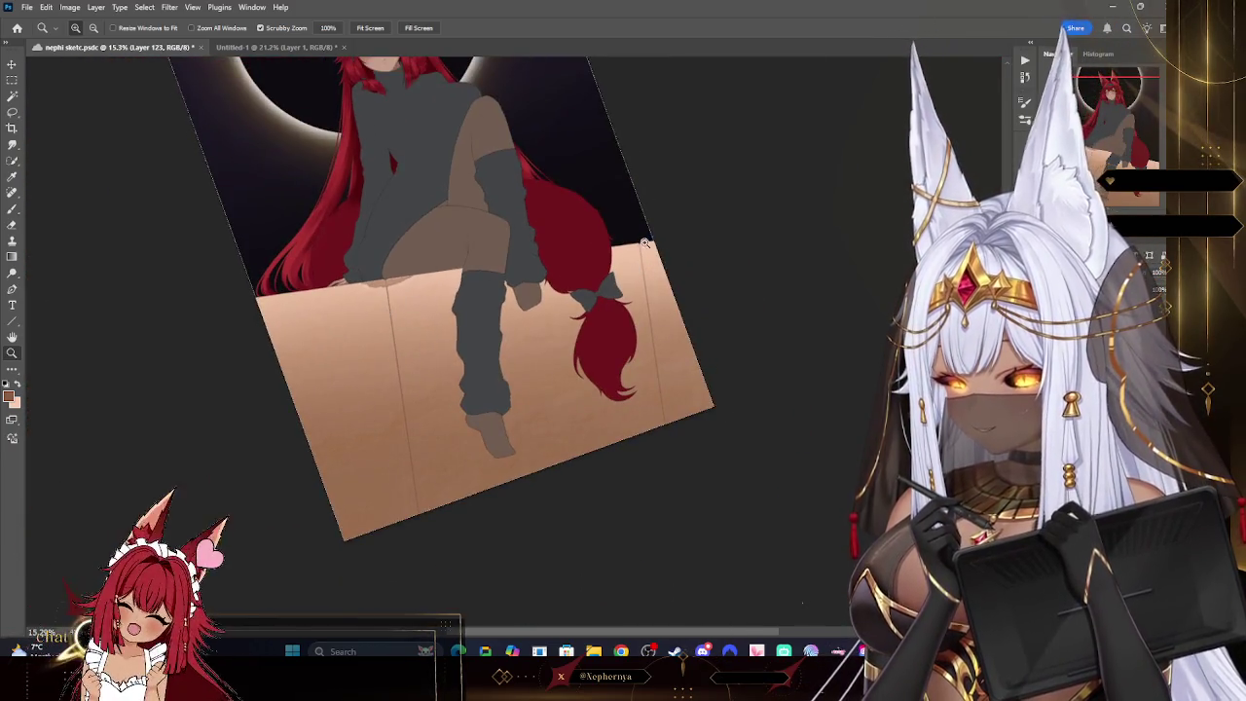
left_click(740, 245)
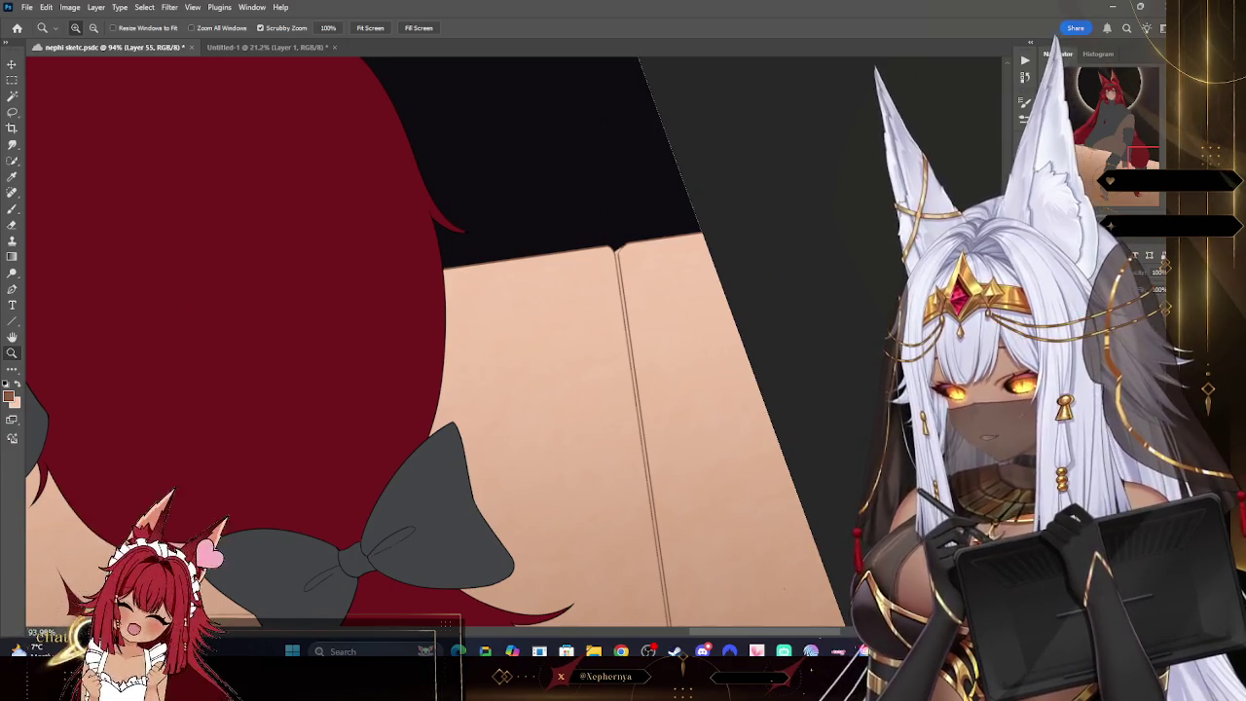
- Magic Wand select the ledge's dark seam line and expand the selection
left_click(728, 305)
key("w")
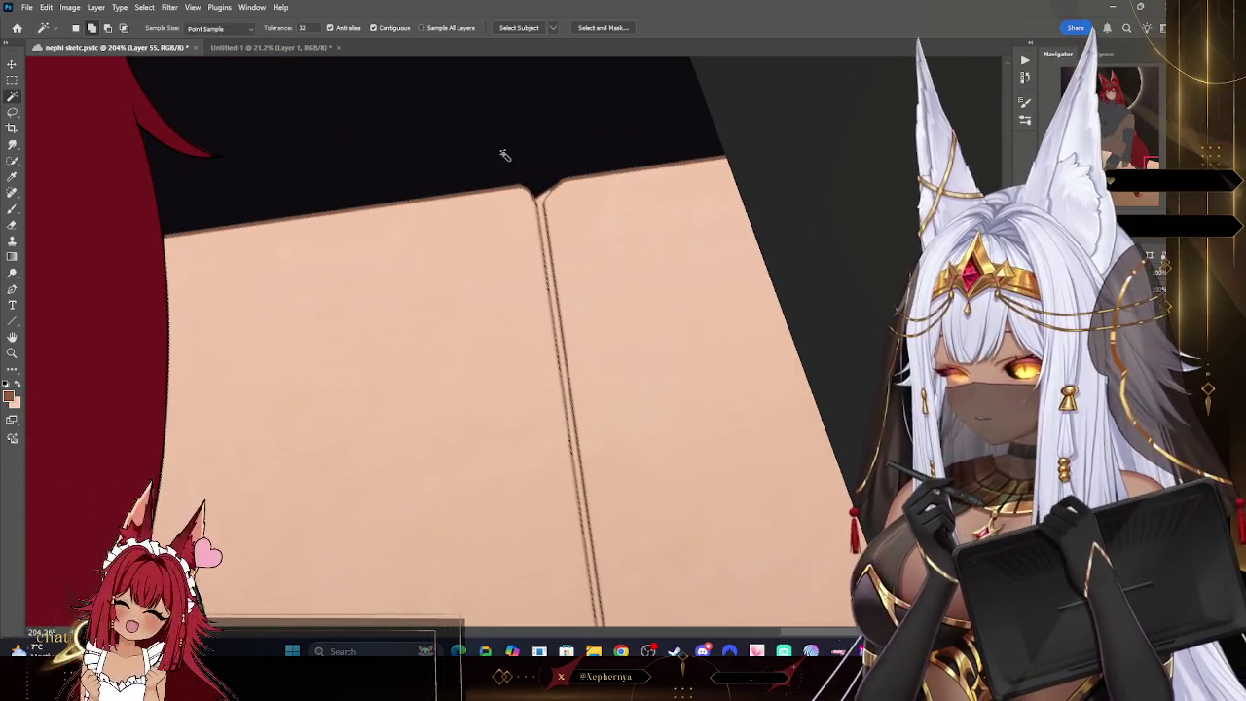
left_click(542, 199)
left_click(144, 7)
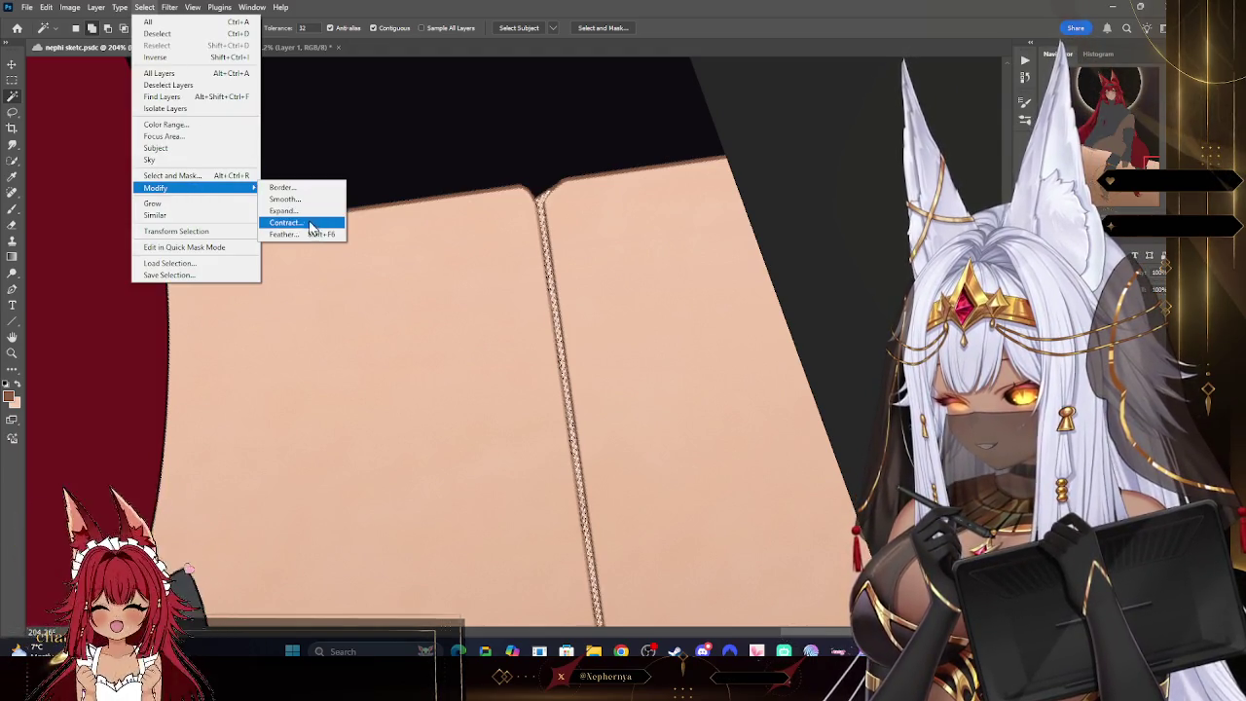
mouse_move(194, 187)
left_click(309, 220)
left_click(738, 265)
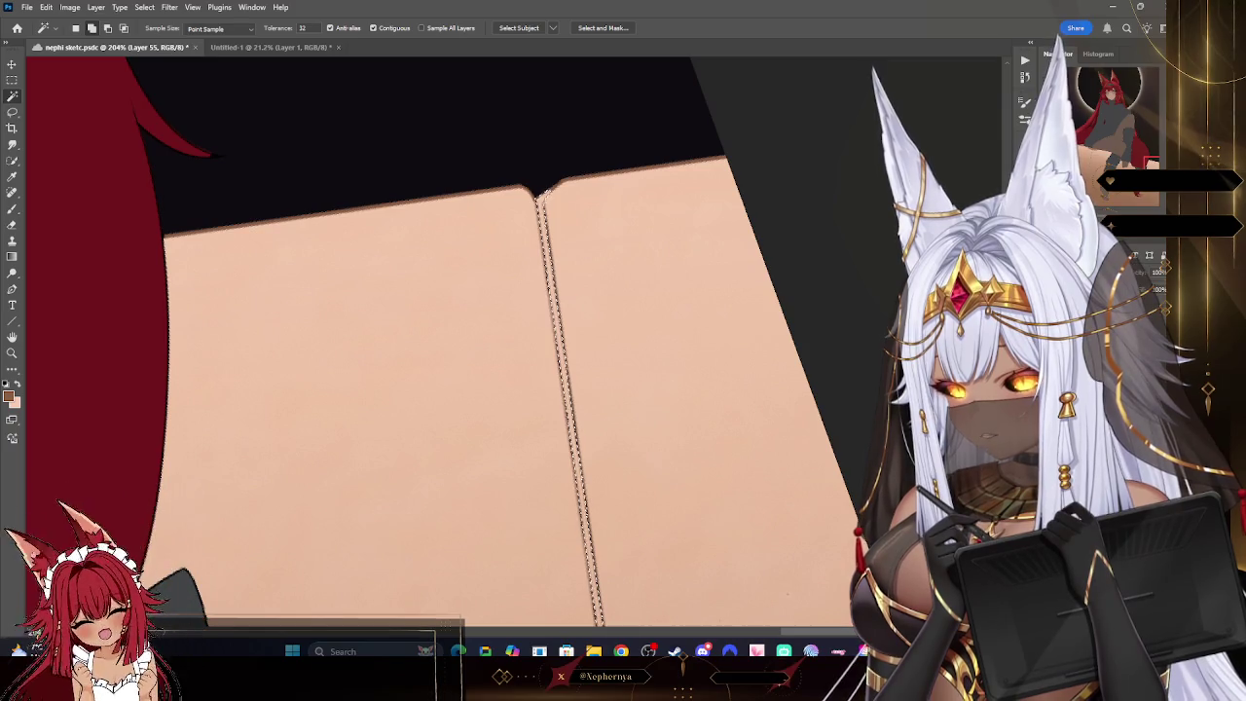
- Paint over the expanded seam selection with a large brush as a soft, lighter groove
key("b")
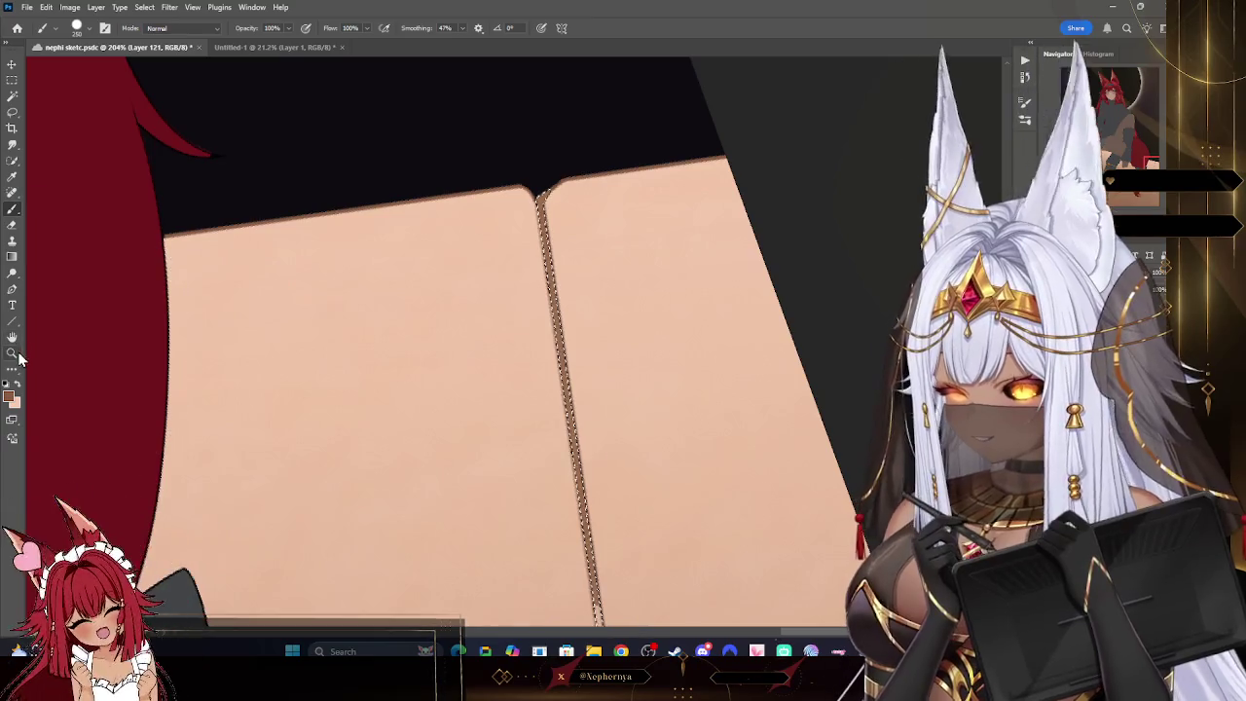
key("z")
left_click_drag(419, 188, 318, 189)
left_click(11, 210)
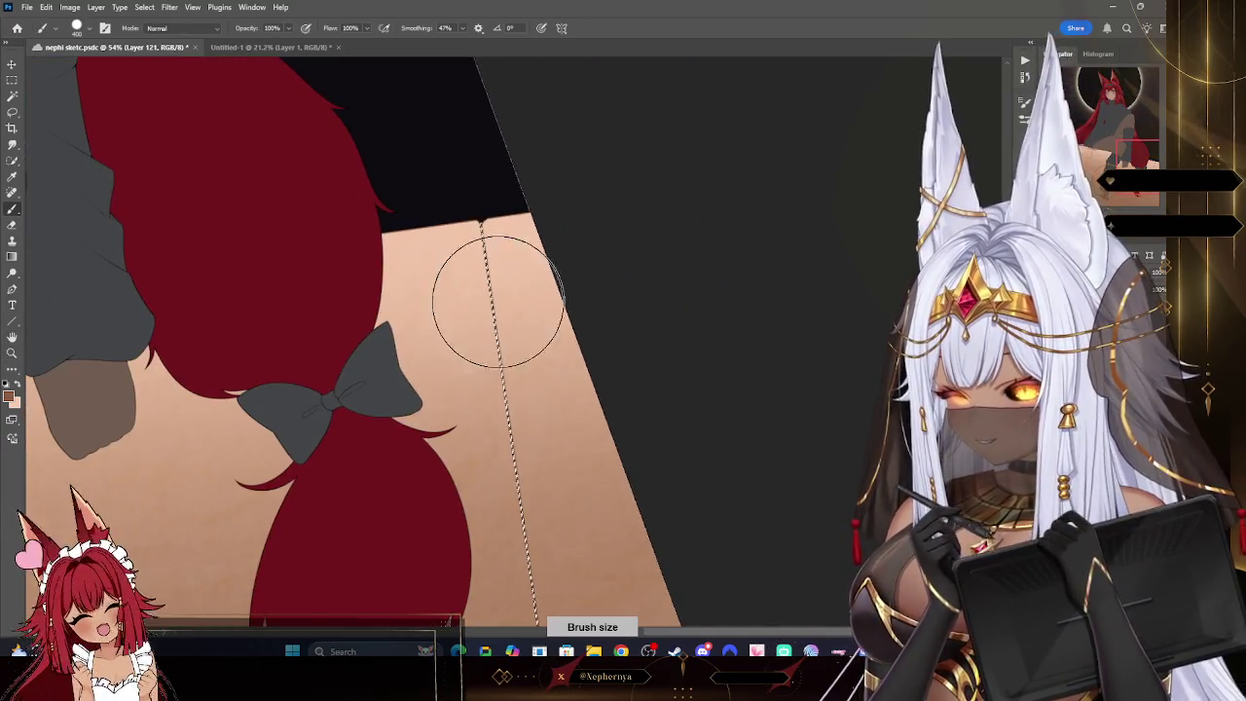
scroll(555, 571, "down", 5)
scroll(556, 189, "down", 2)
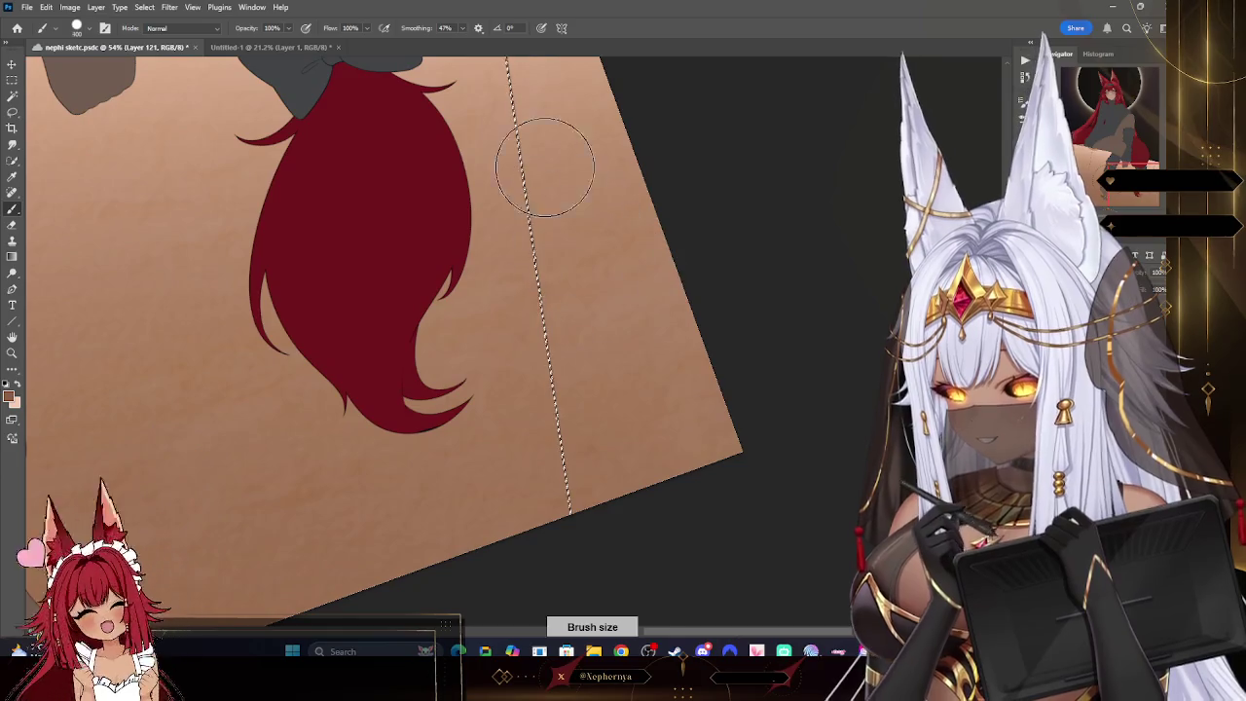
- Deselect the seam and zoom back in on the legs and ledge
left_click(144, 6)
left_click(160, 36)
left_click(11, 352)
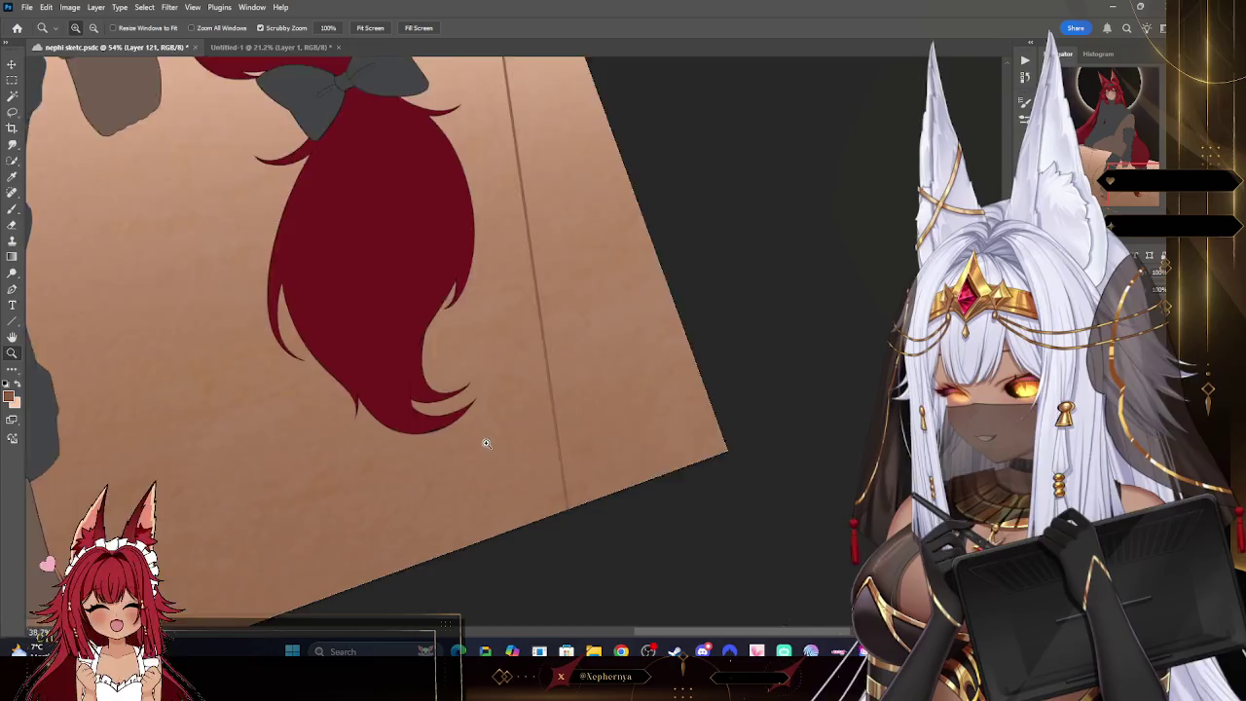
left_click_drag(495, 439, 423, 445)
left_click(326, 519)
- Brush darker shadow shapes beside the stocking and under the feet, resizing the brush with brackets
scroll(358, 477, "up", 2)
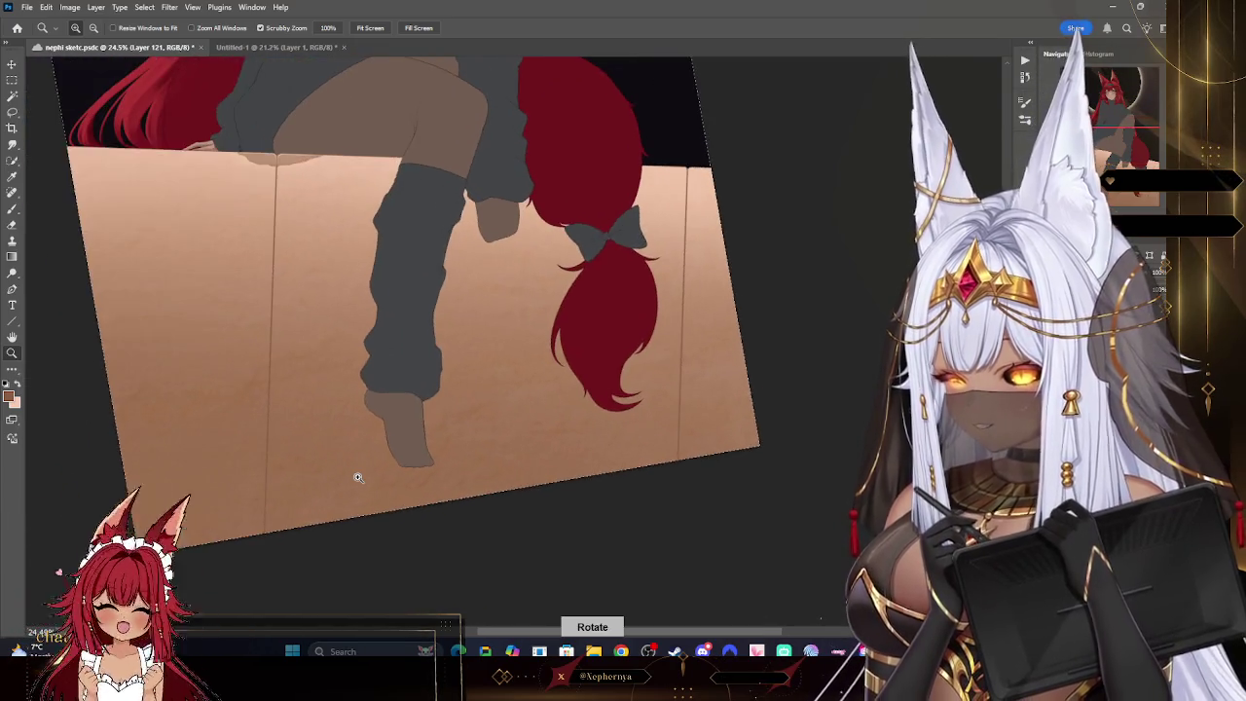
scroll(359, 477, "down", 3)
scroll(710, 350, "up", 2)
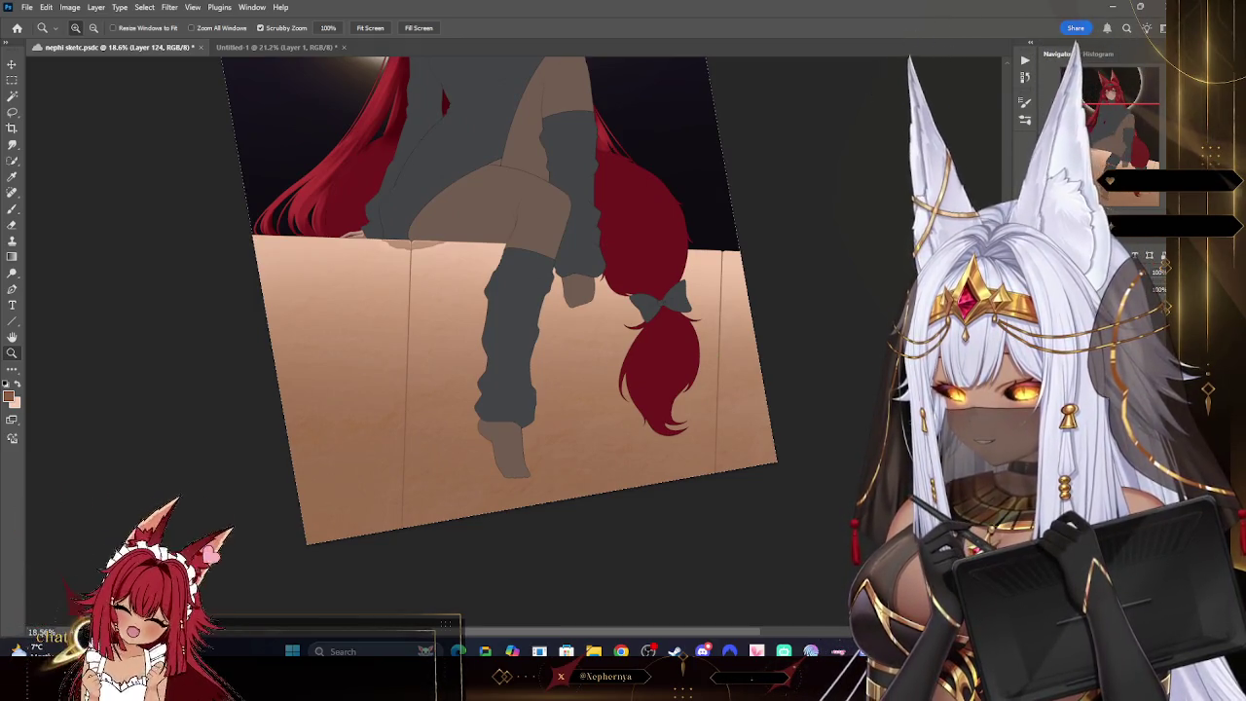
scroll(506, 283, "up", 2)
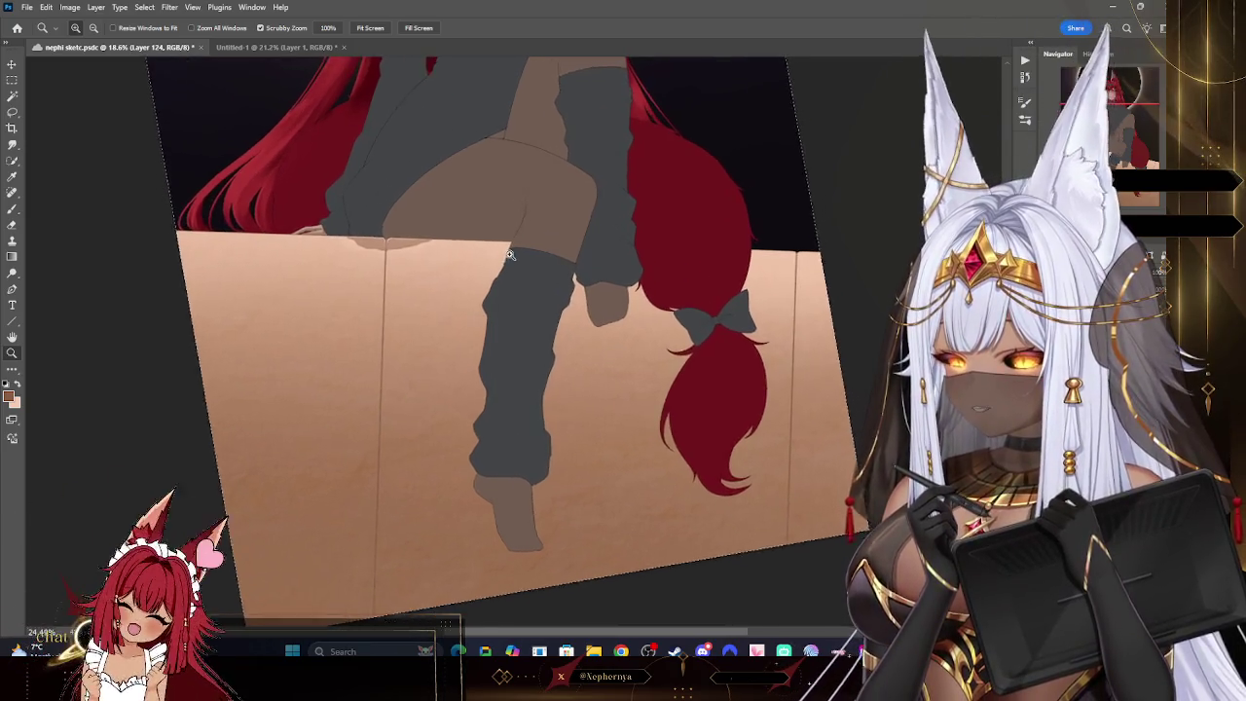
left_click(13, 210)
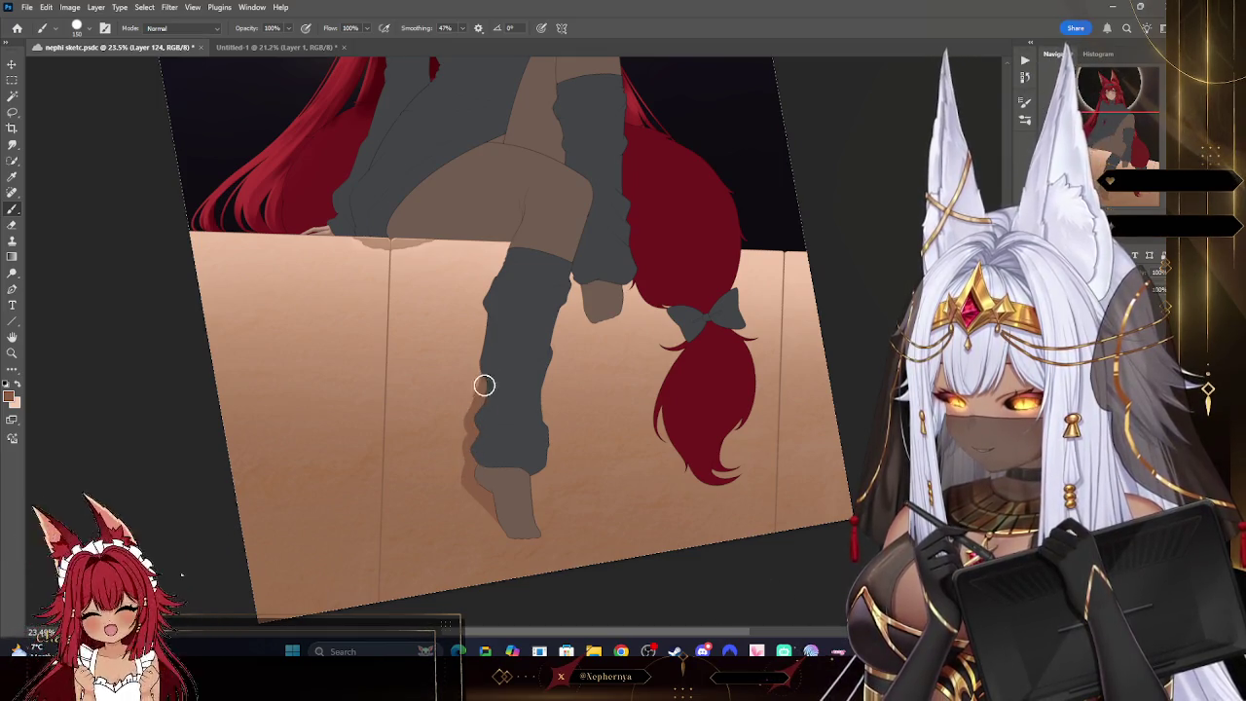
key("bracketright")
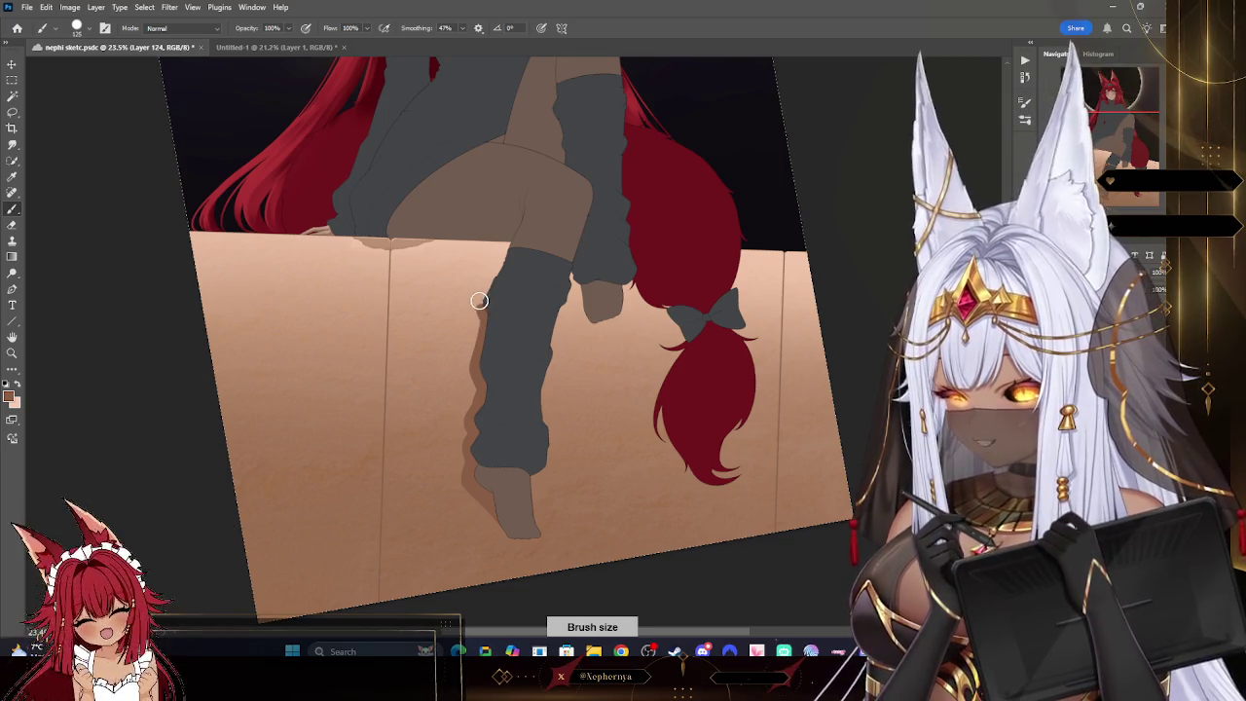
key("bracketleft")
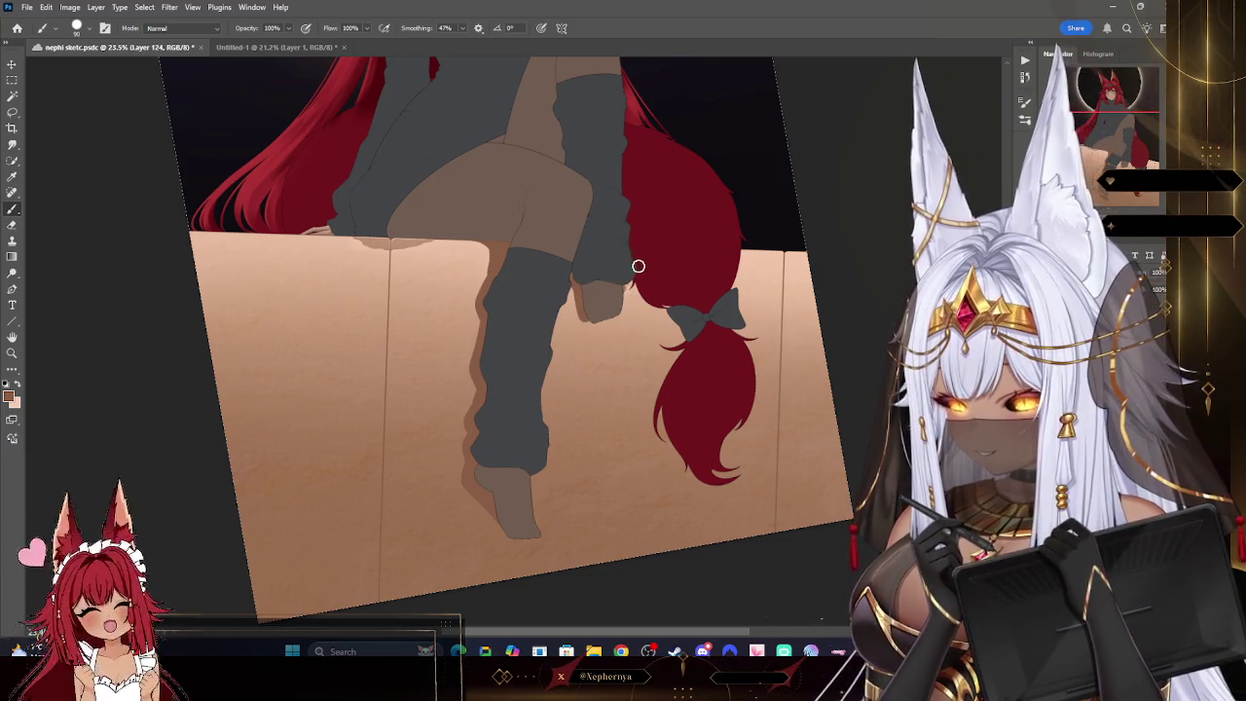
key("bracketleft")
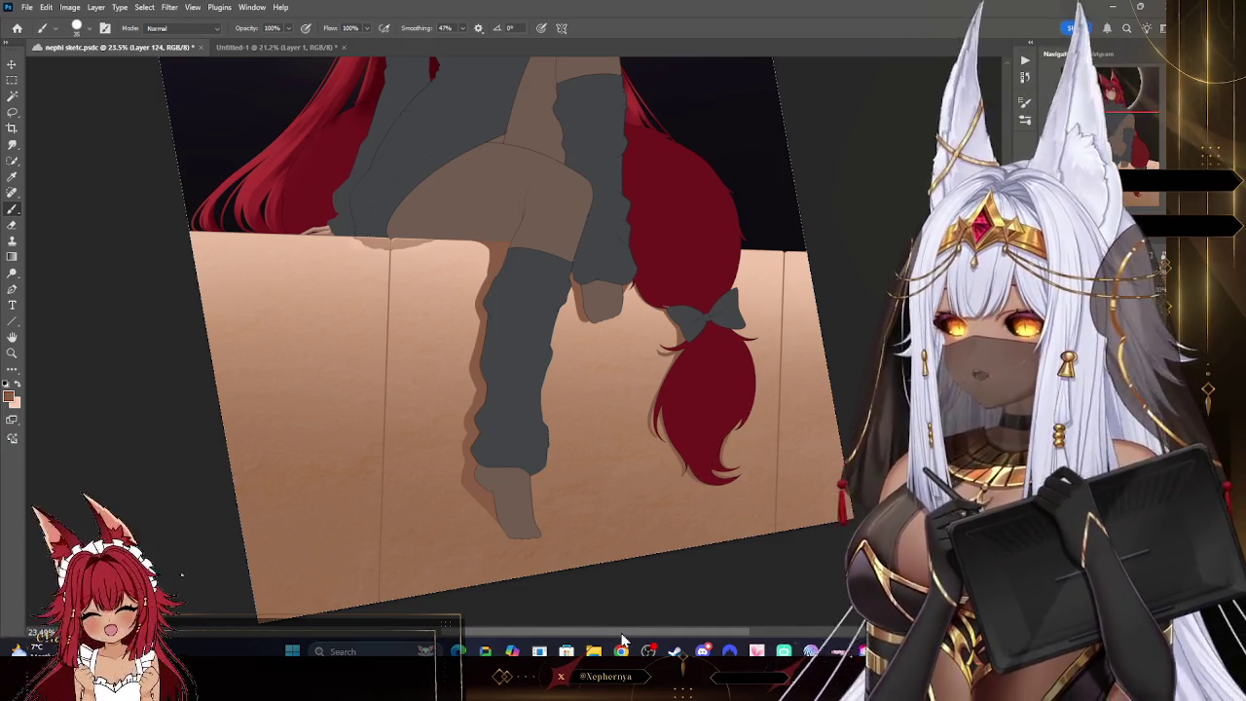
left_click(11, 352)
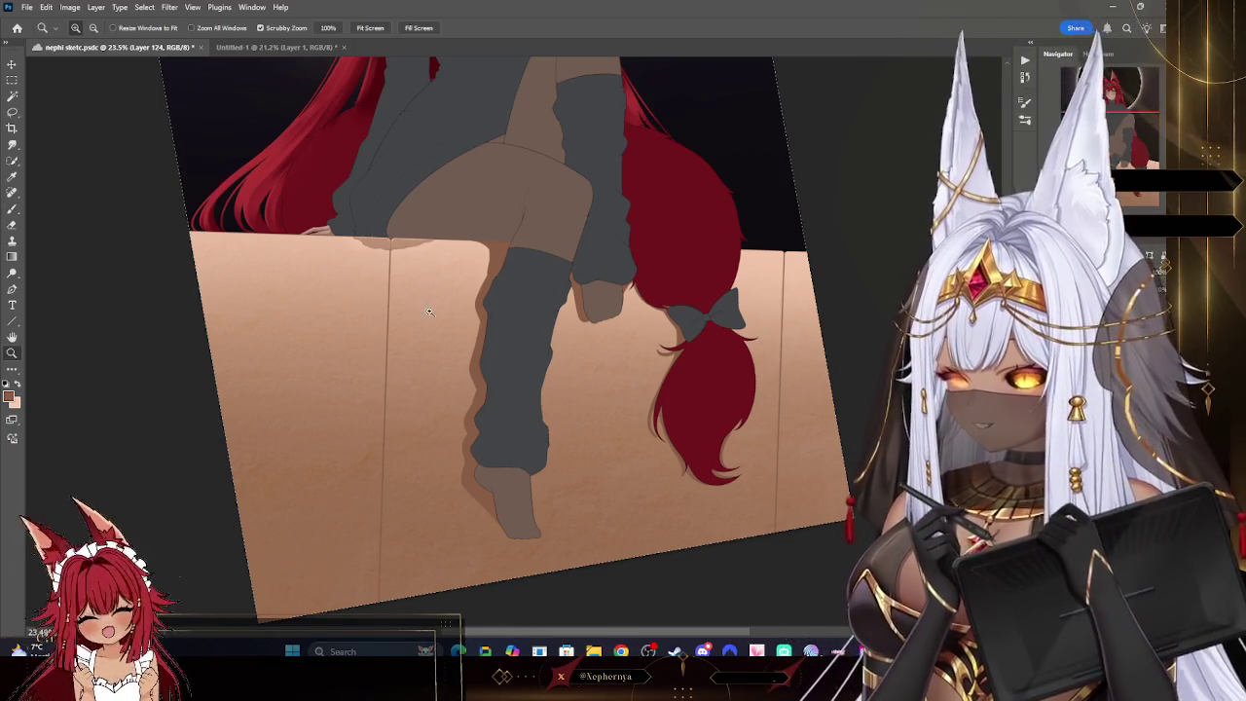
left_click(492, 314, "alt")
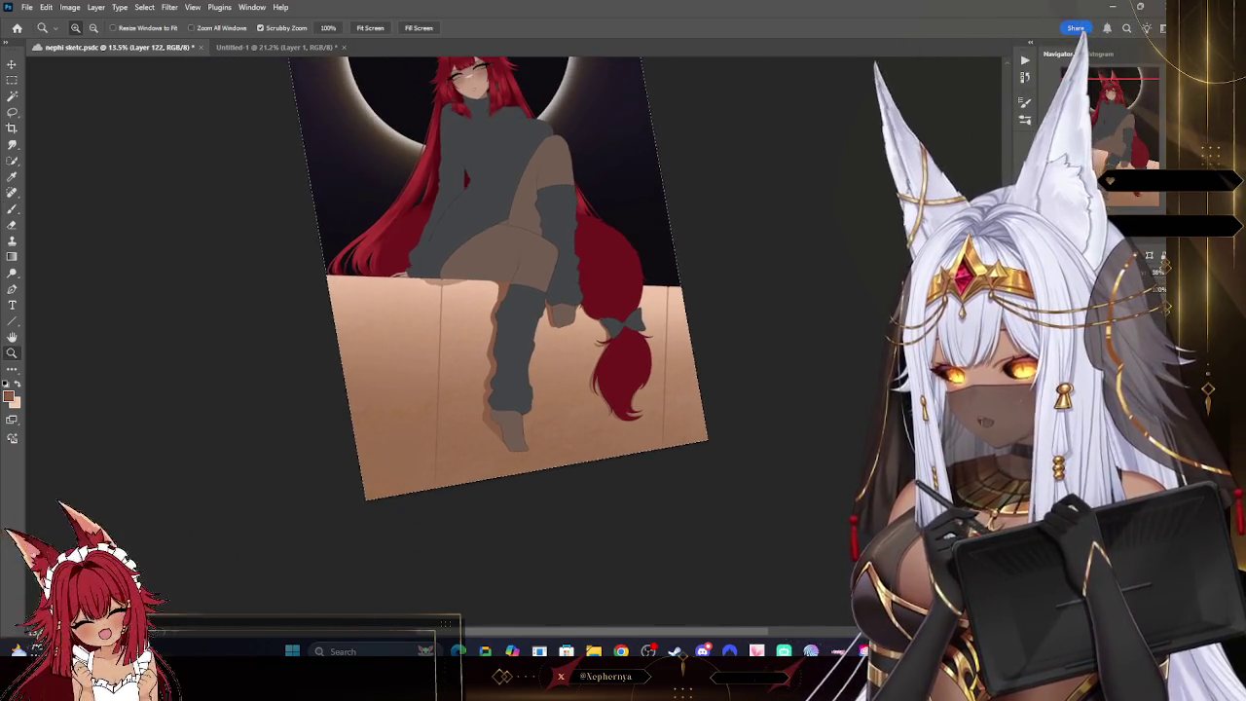
left_click(12, 208)
left_click(77, 28)
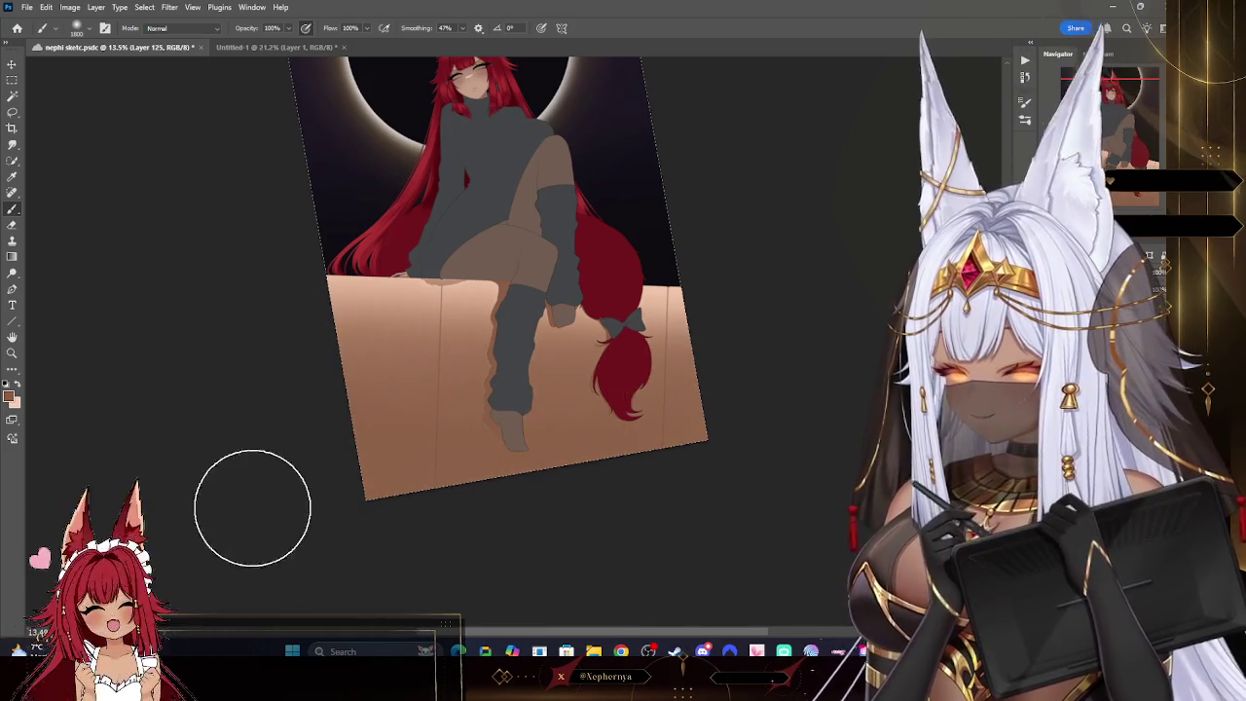
left_click_drag(370, 487, 696, 442)
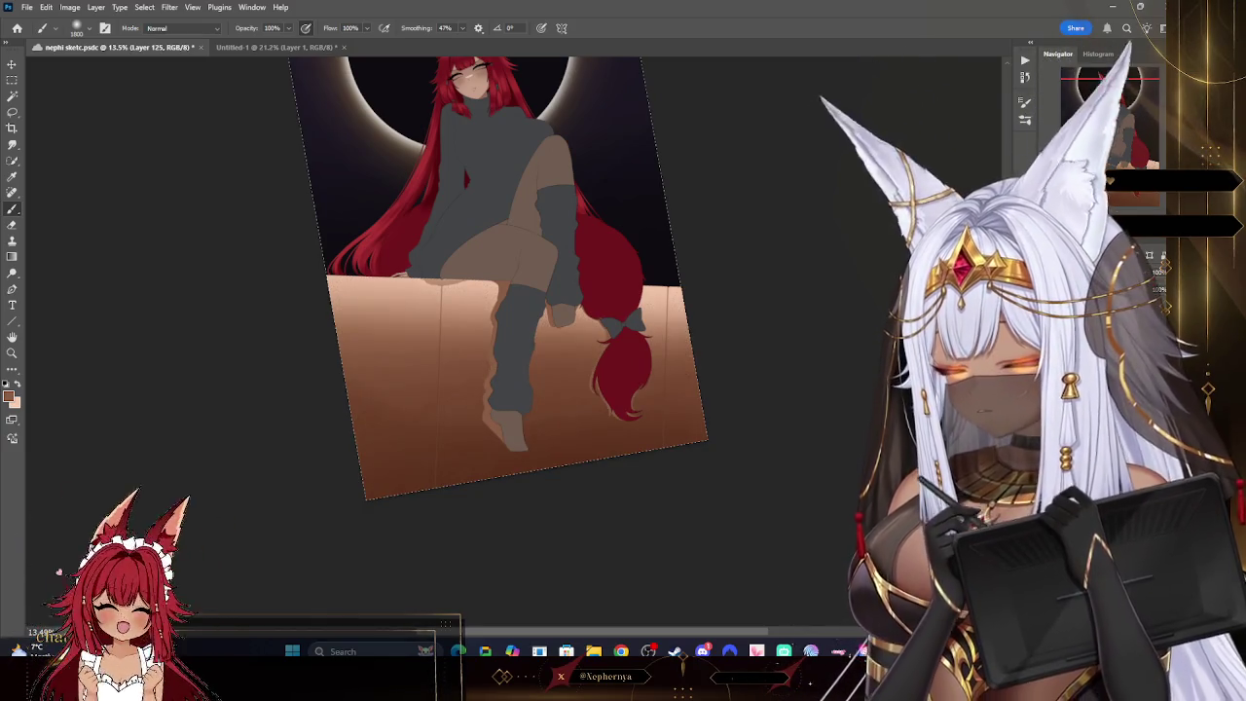
key("ctrl+z")
key("ctrl+shift+alt+n")
left_click(12, 397)
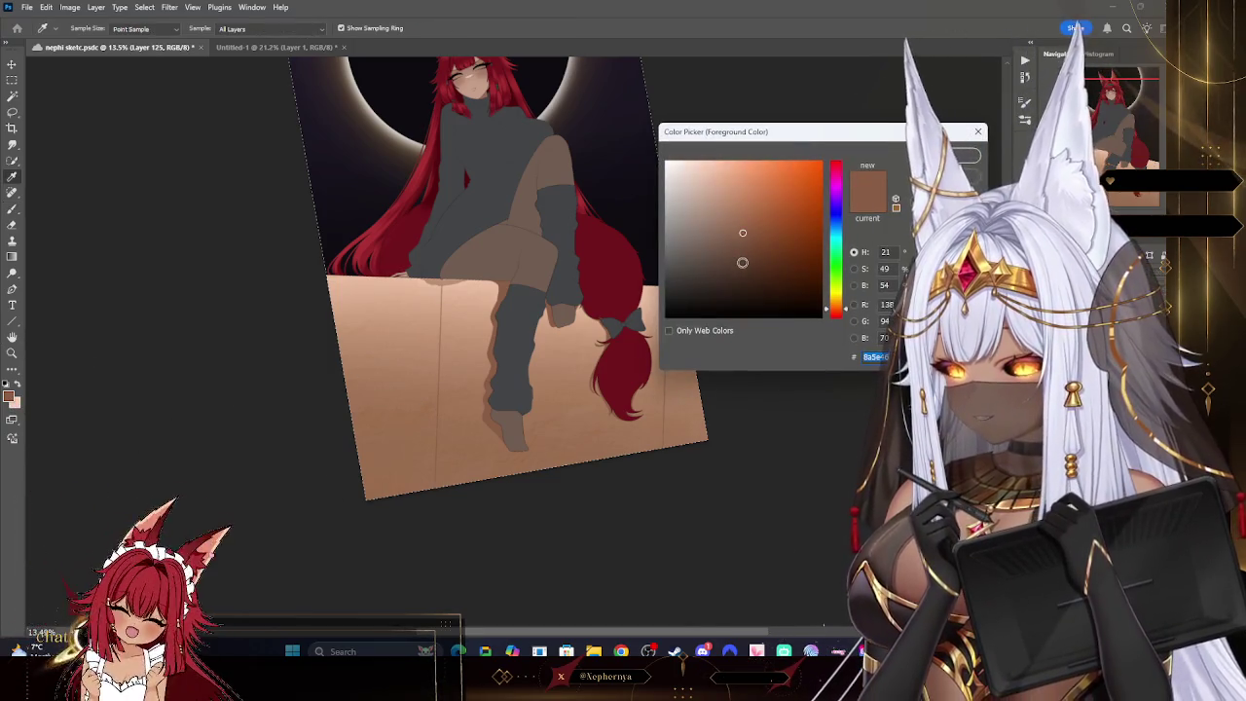
key("Return")
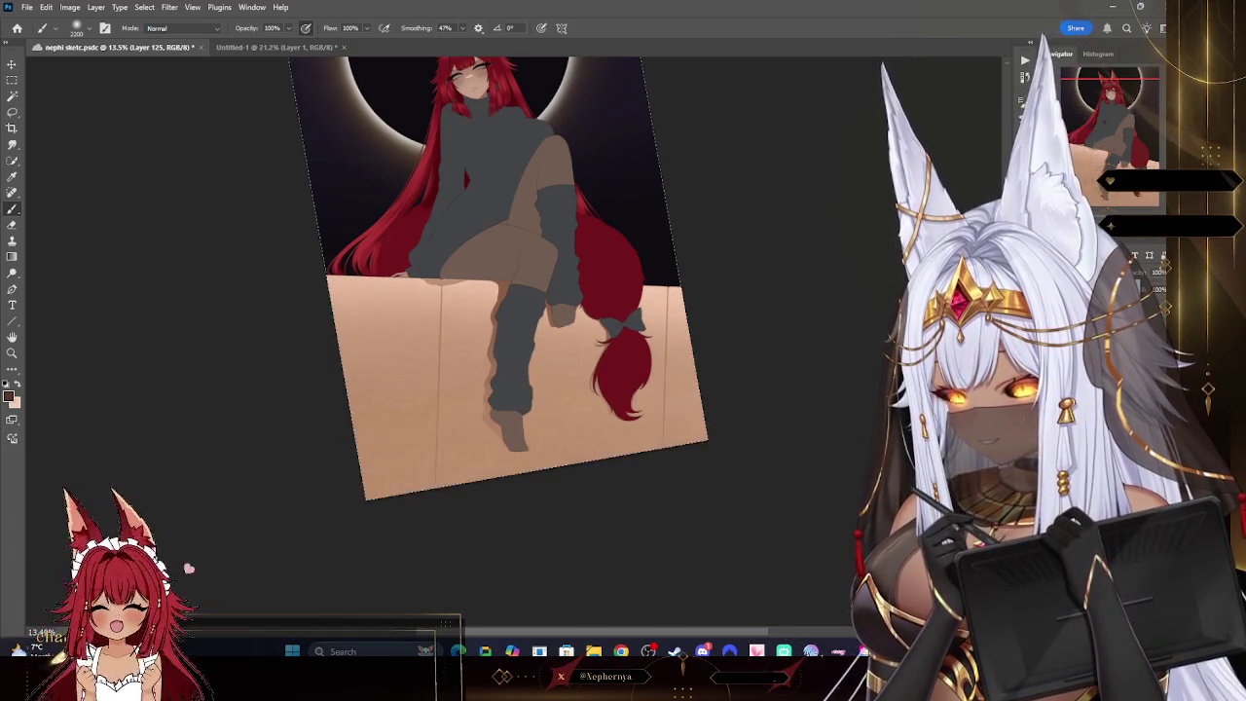
key("ctrl+z")
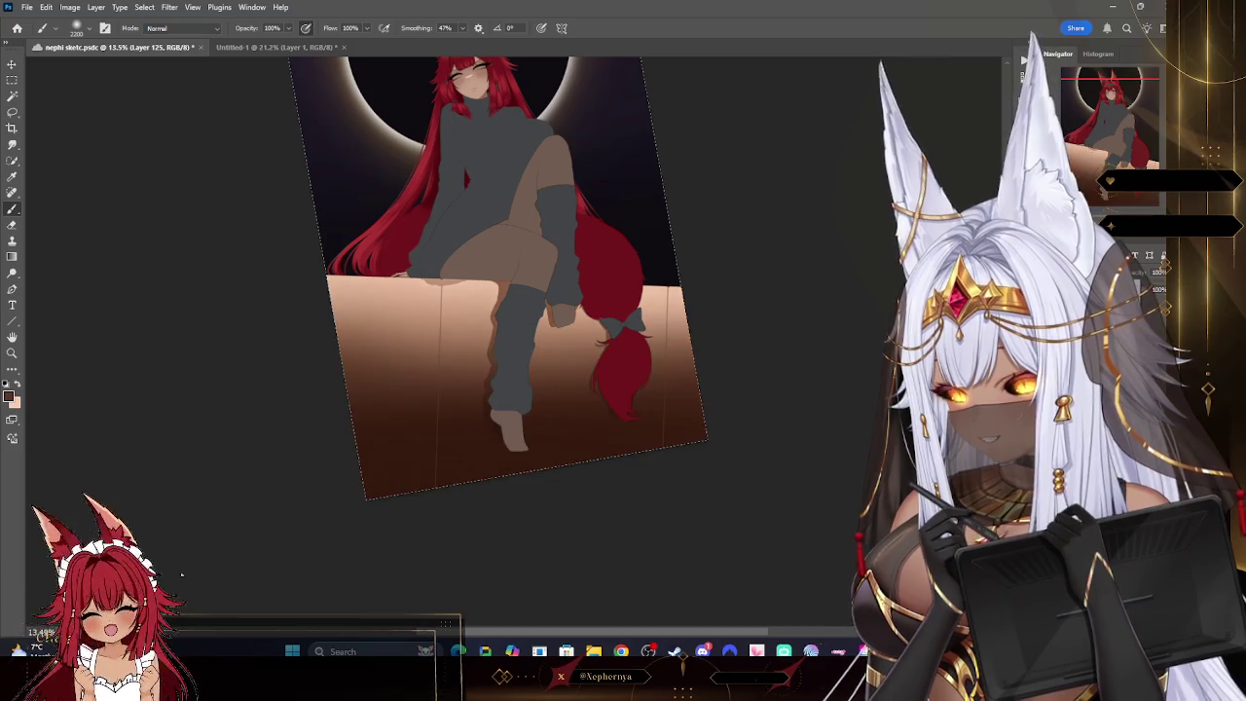
key("ctrl+shift+z")
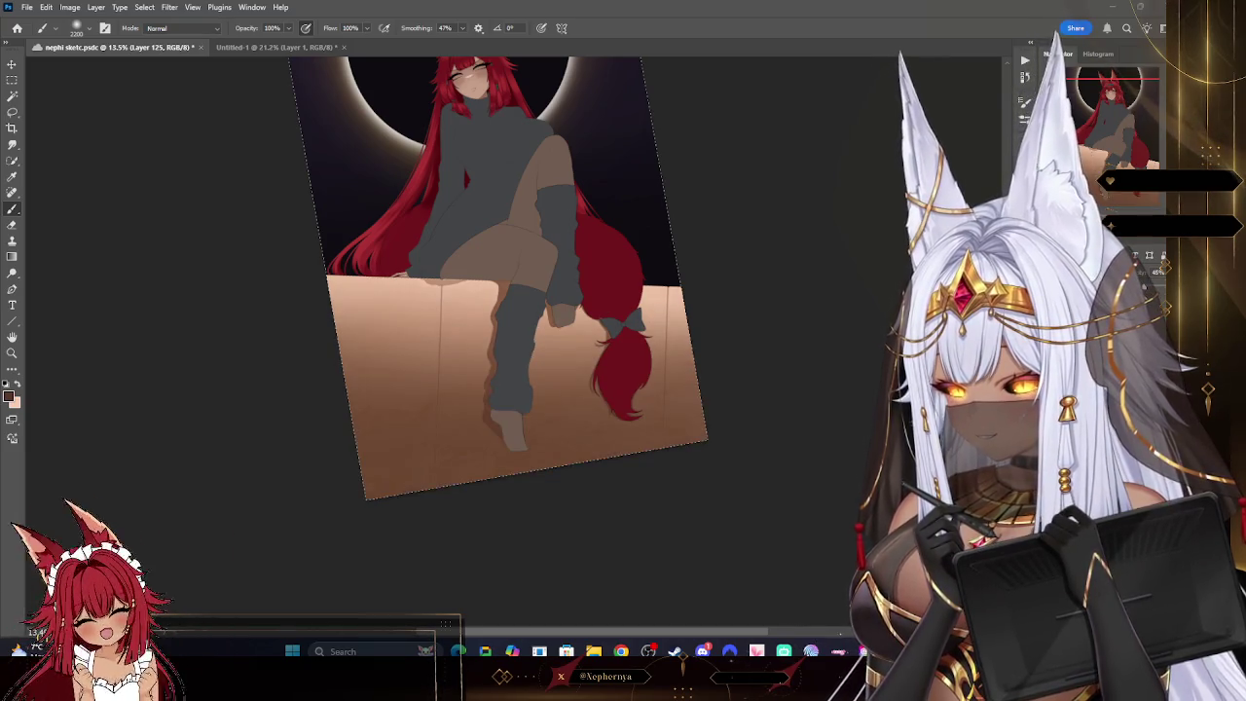
key("ctrl+shift+z")
key("ctrl+z")
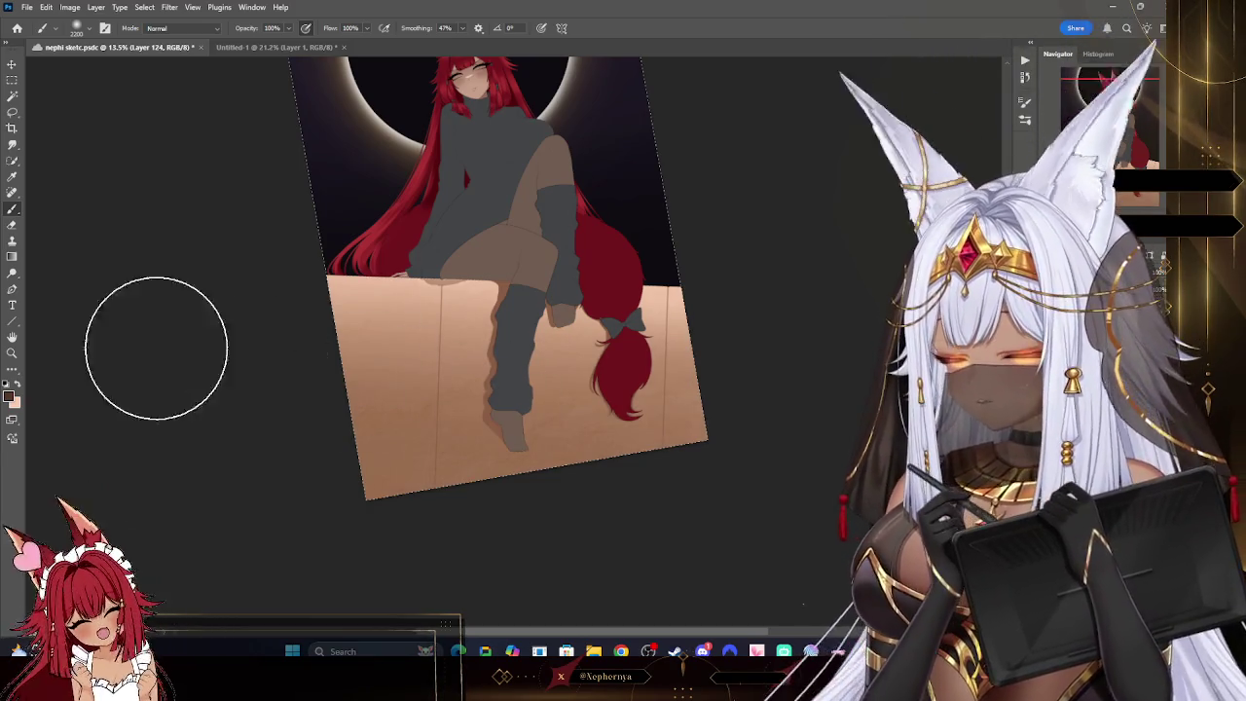
key("z")
mouse_move(644, 249)
left_mouse_down()
mouse_move(549, 234)
mouse_move(623, 234)
left_mouse_up()
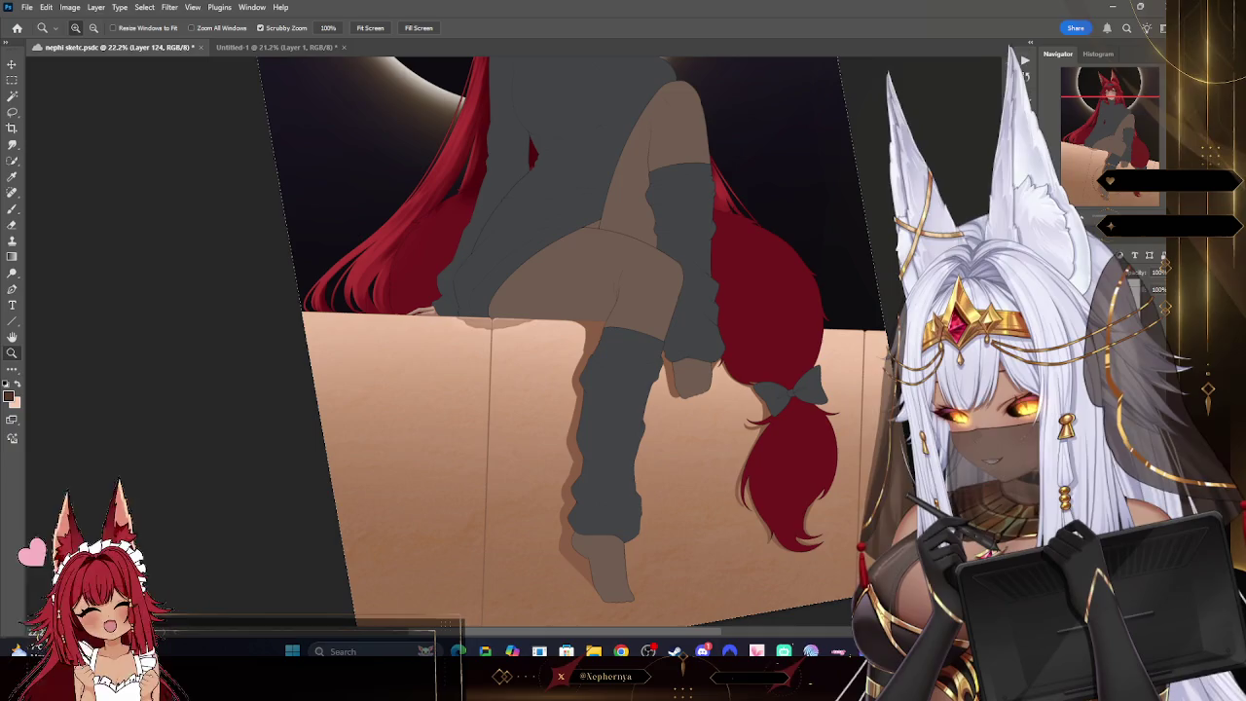
- Restore the darker leg shadow and set its layer opacity to 42%
key("ctrl+z")
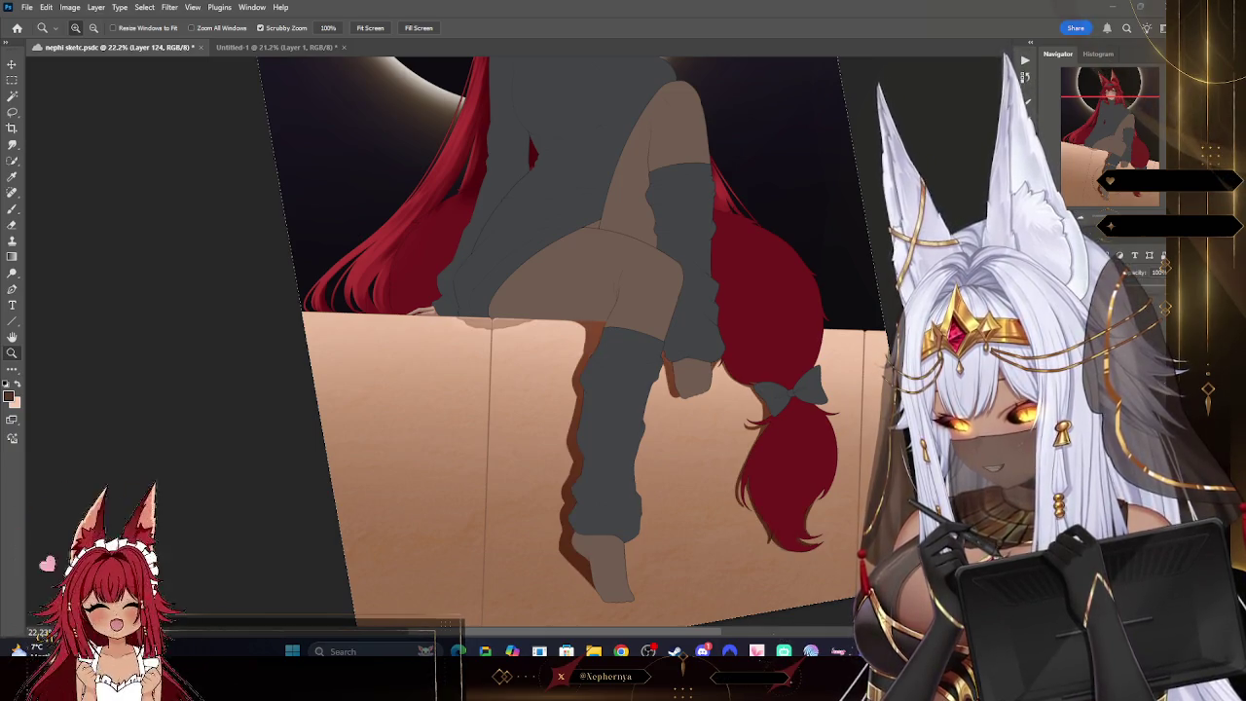
key("4")
key("2")
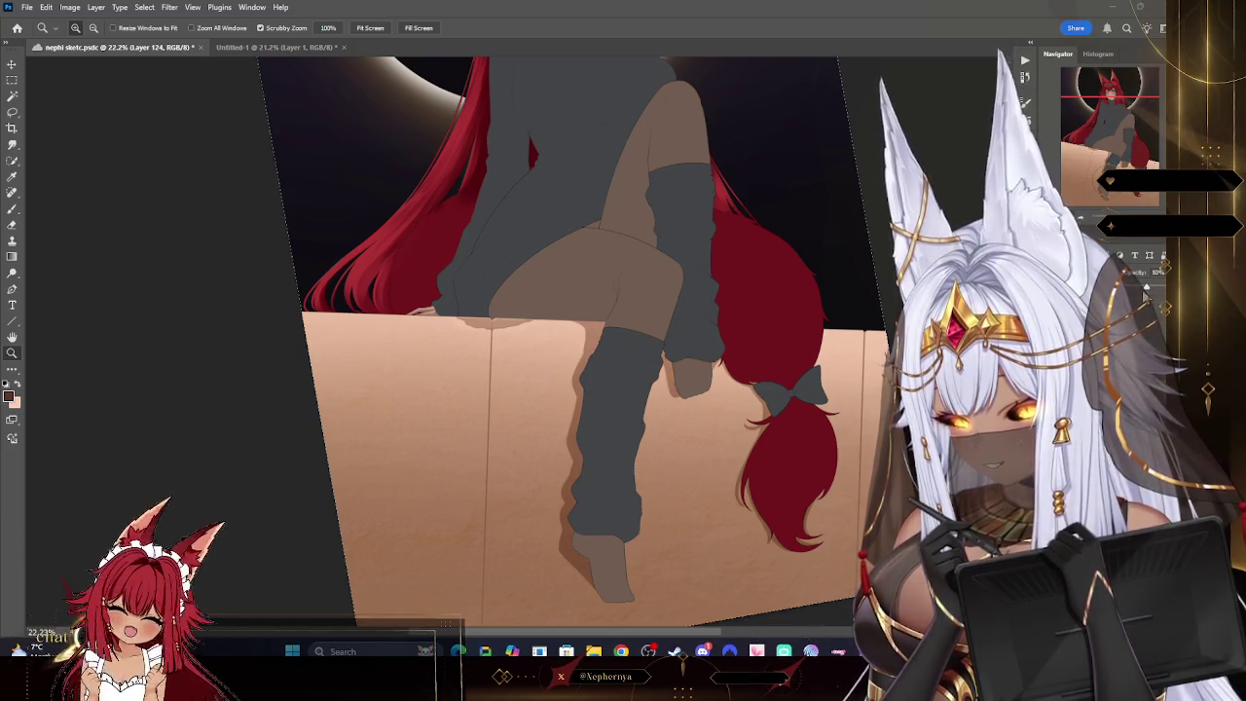
- Soften the leg shadow with a 12.5 px Gaussian Blur, then shrink the brush to about 90
left_click(170, 8)
left_click(356, 188)
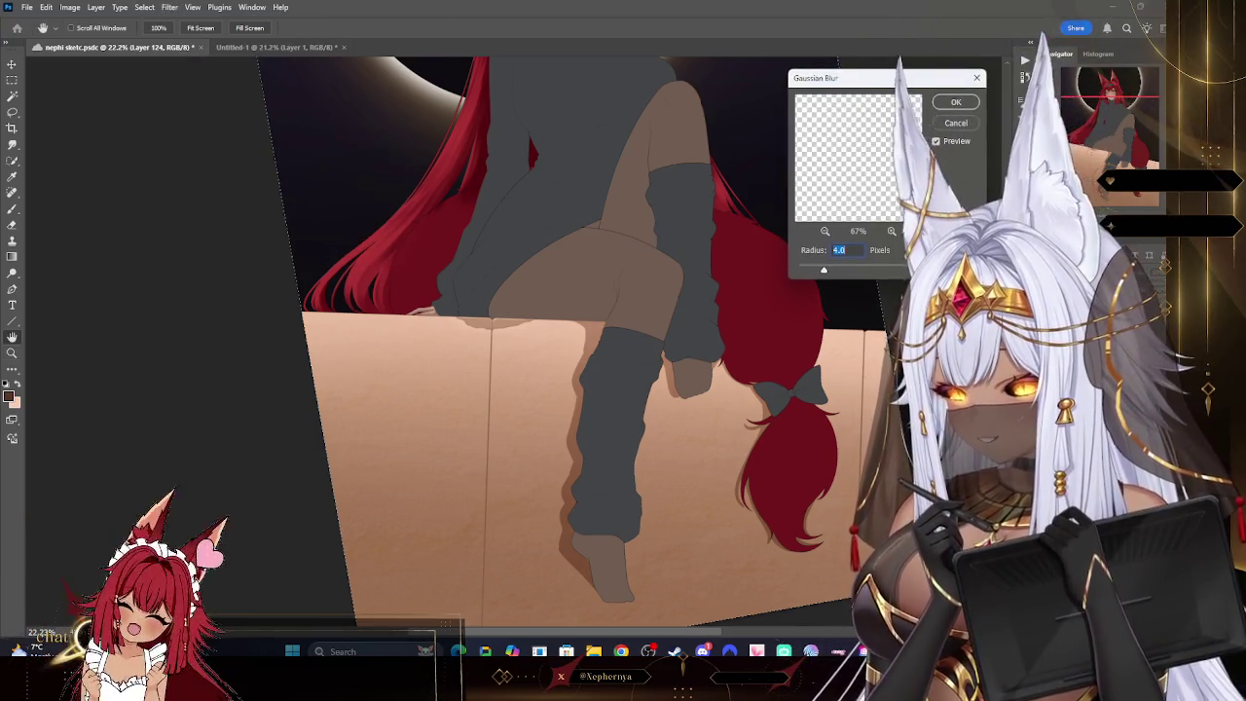
left_click_drag(834, 270, 848, 272)
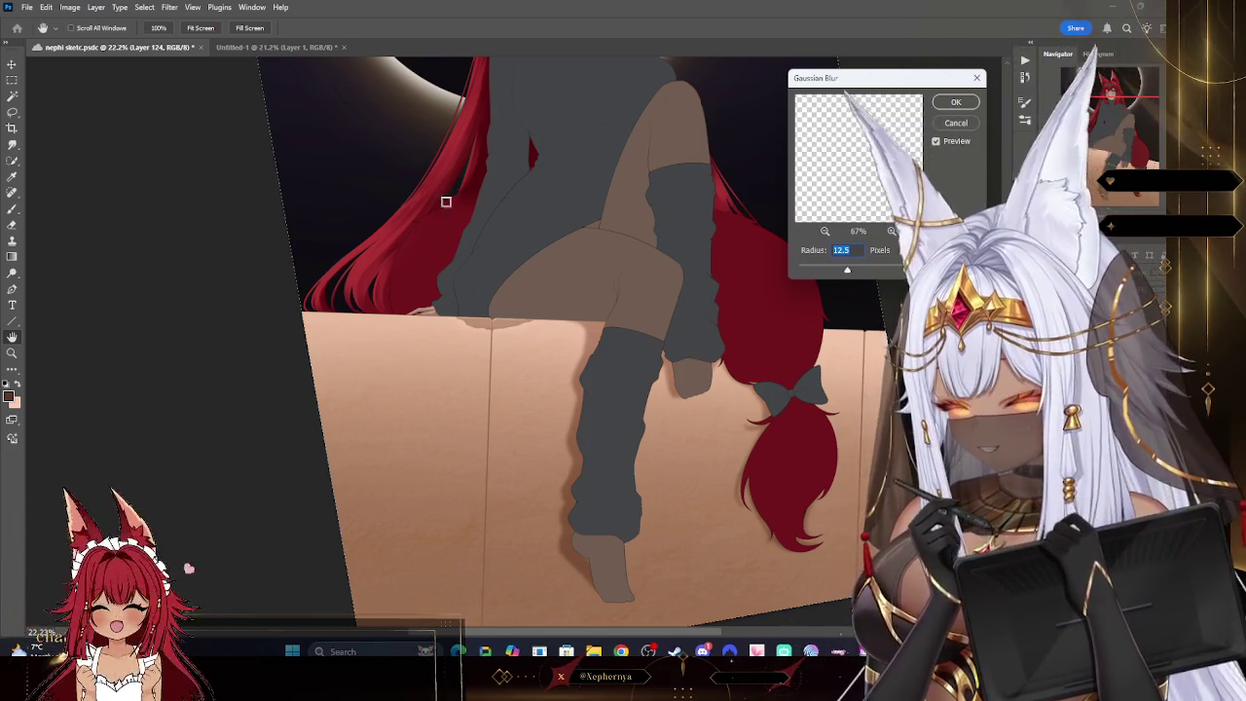
key("Return")
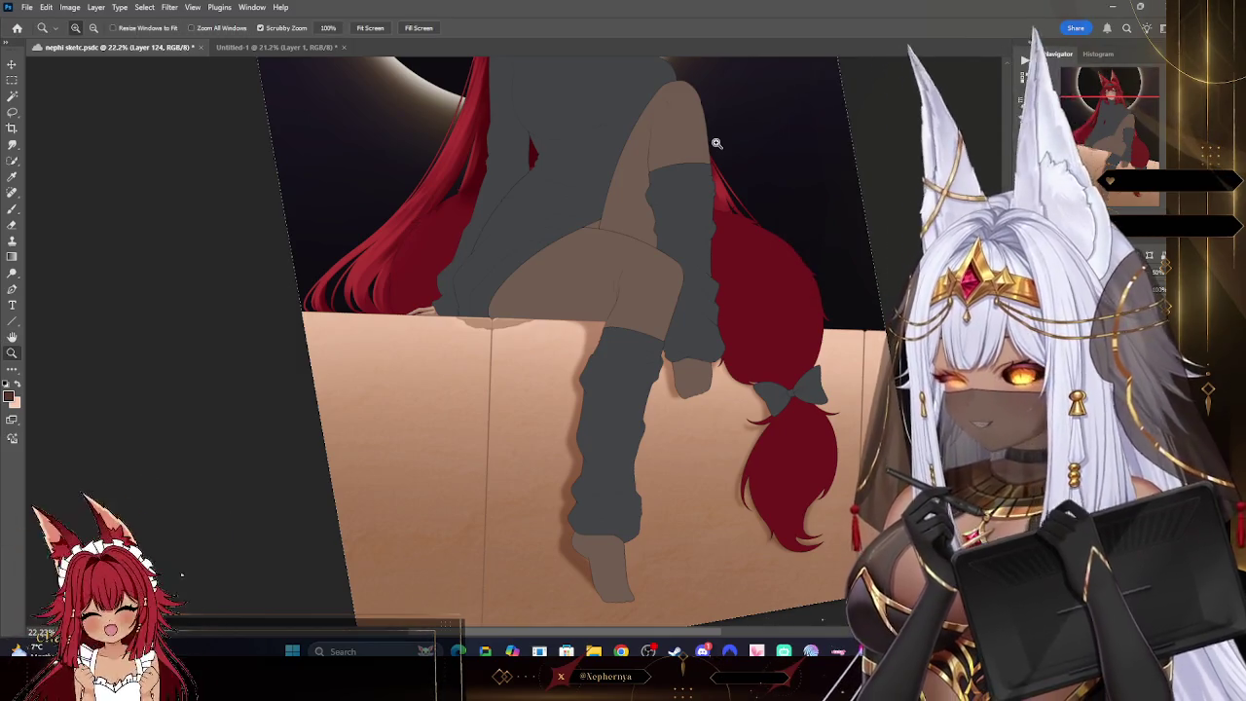
key("b")
key("bracketleft")
key("bracketleft")
key("bracketleft")
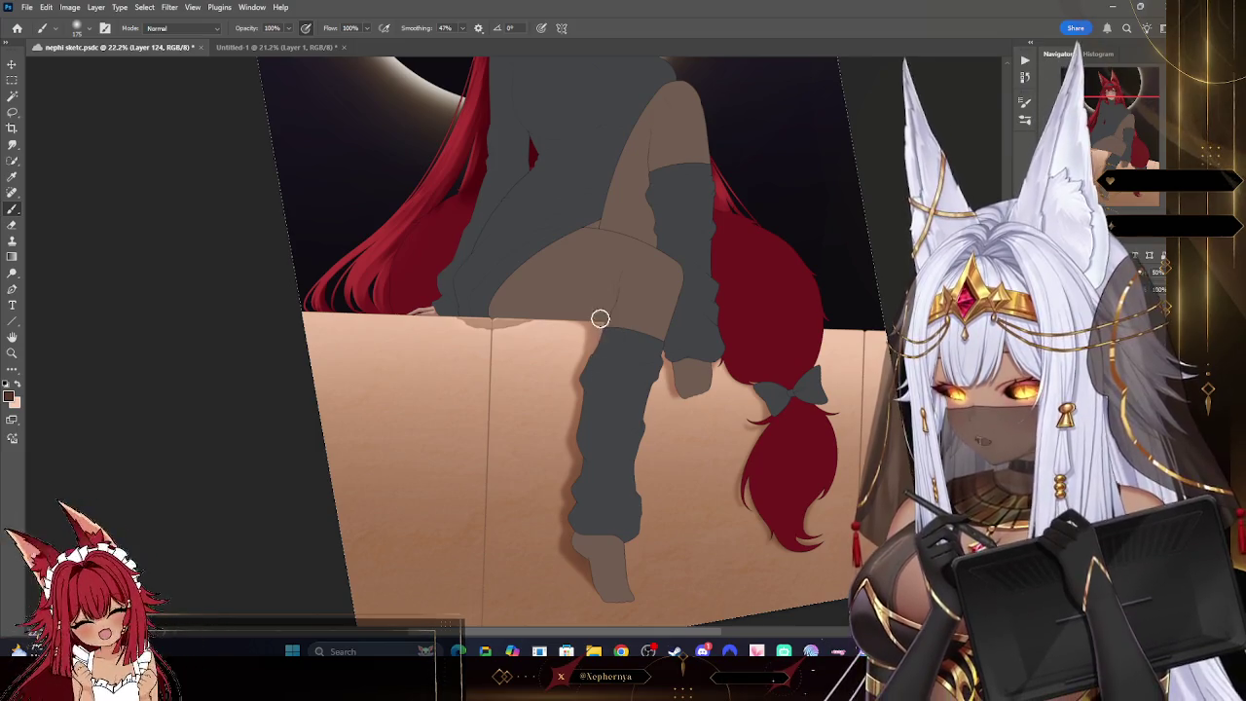
key("bracketleft")
key("bracketleft")
key("bracketleft")
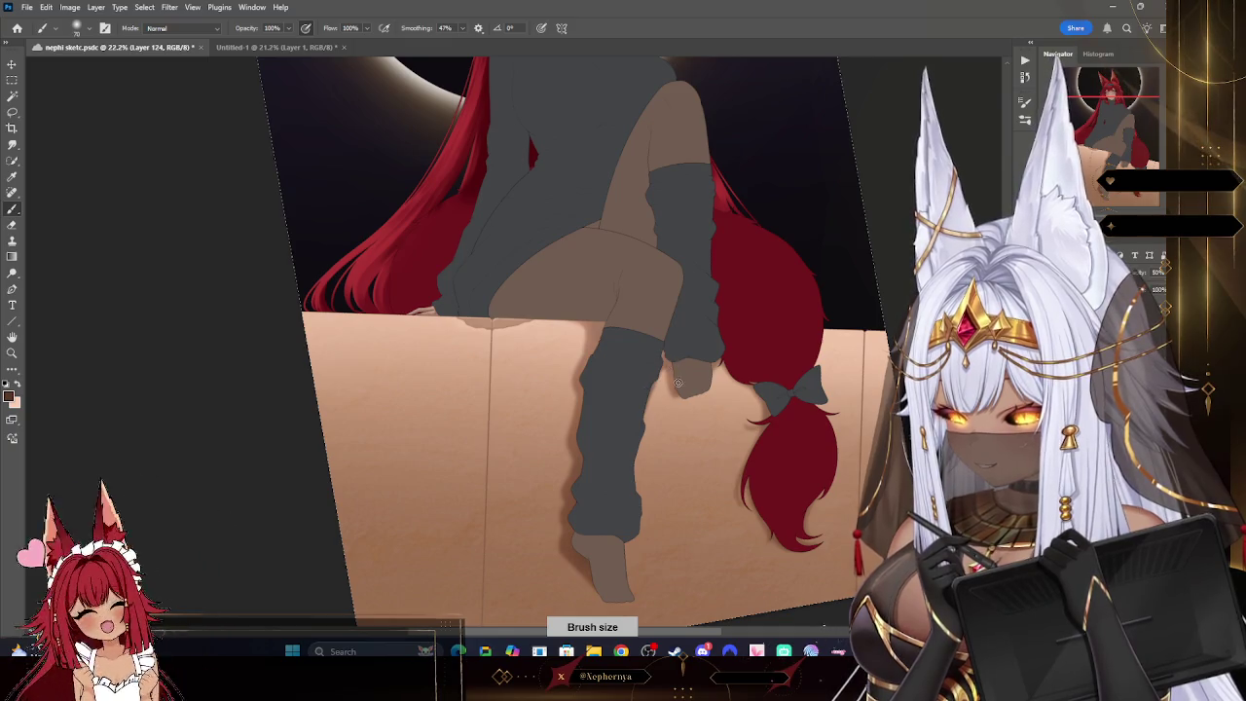
- Zoom out and rotate the canvas view back upright around the whole figure
key("z")
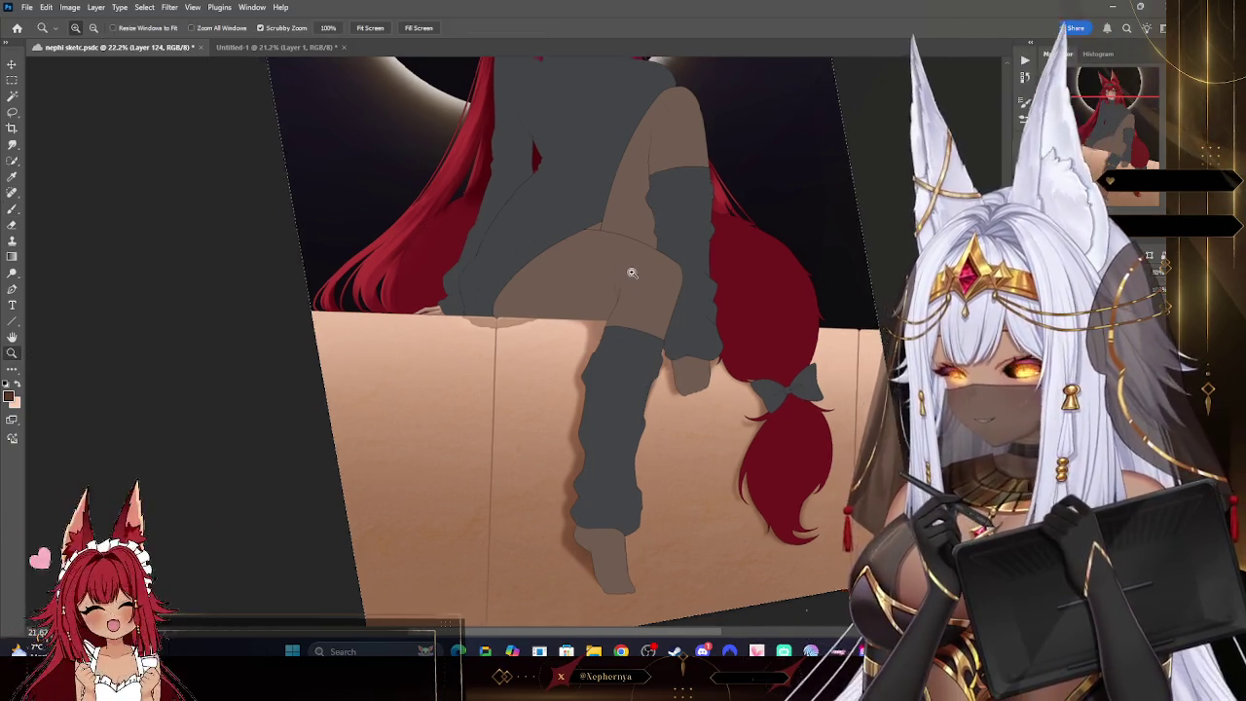
left_click(635, 276, "alt")
left_click_drag(709, 156, 742, 162)
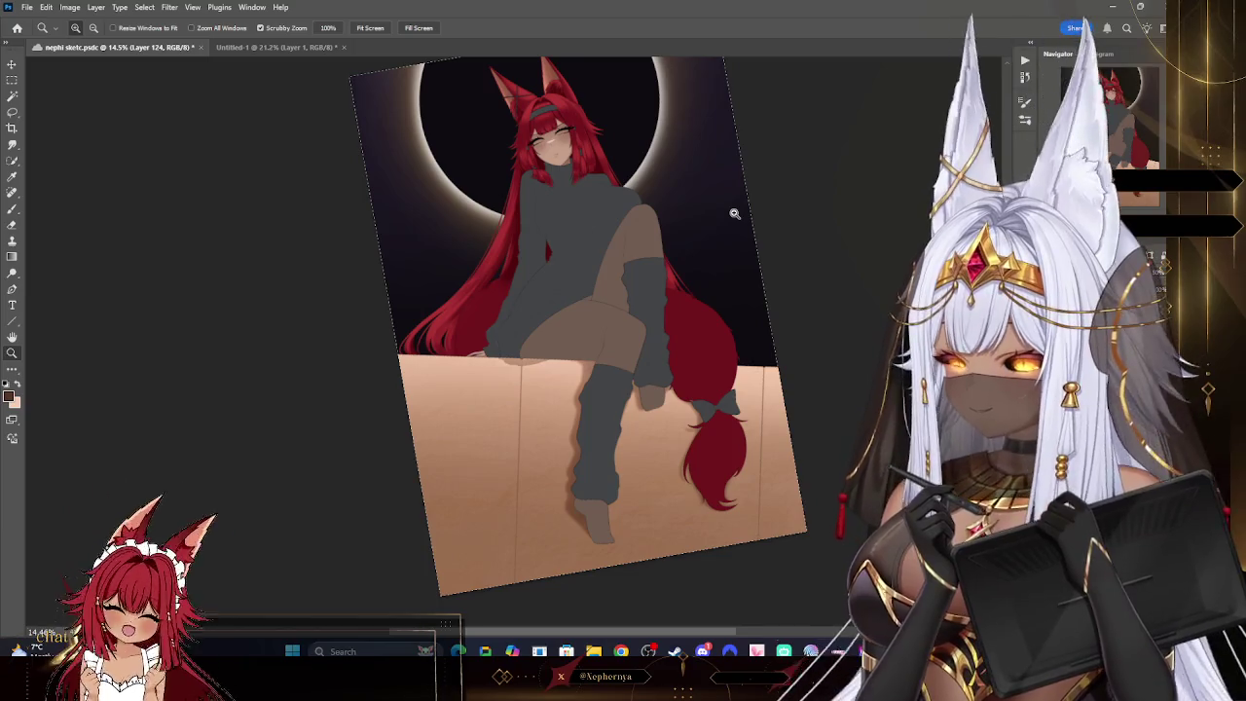
left_click_drag(581, 112, 617, 115)
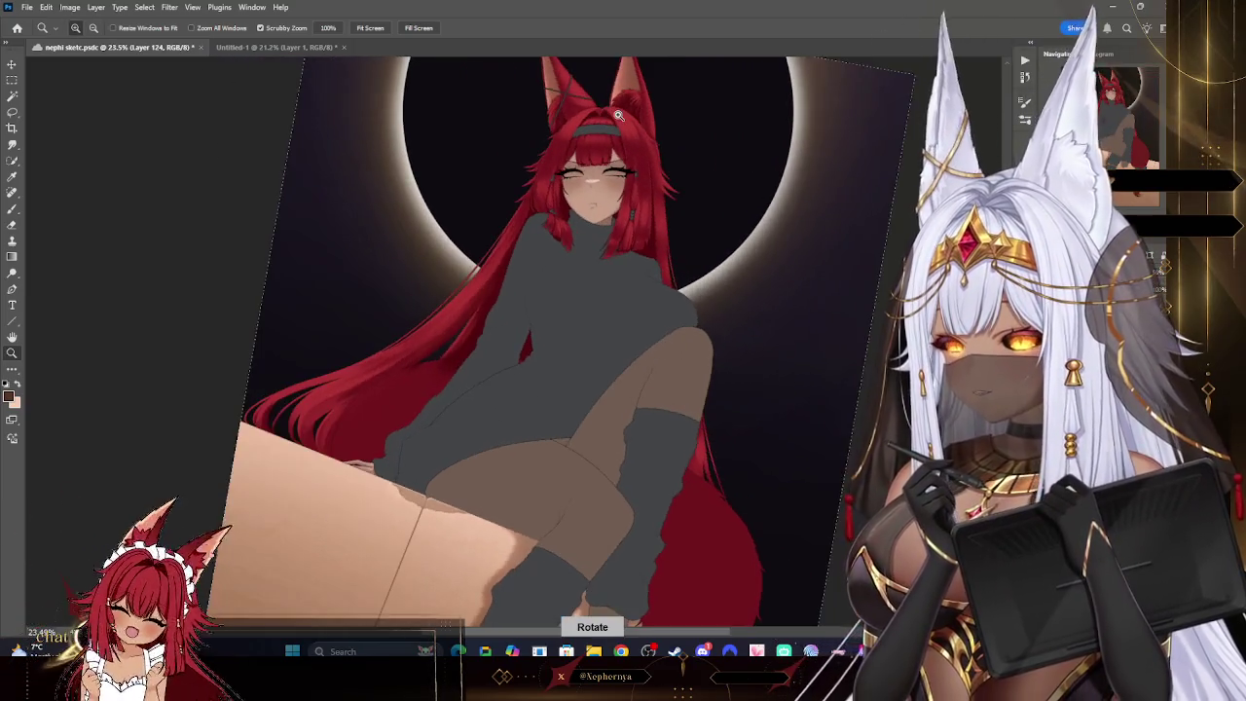
left_click_drag(767, 402, 730, 394)
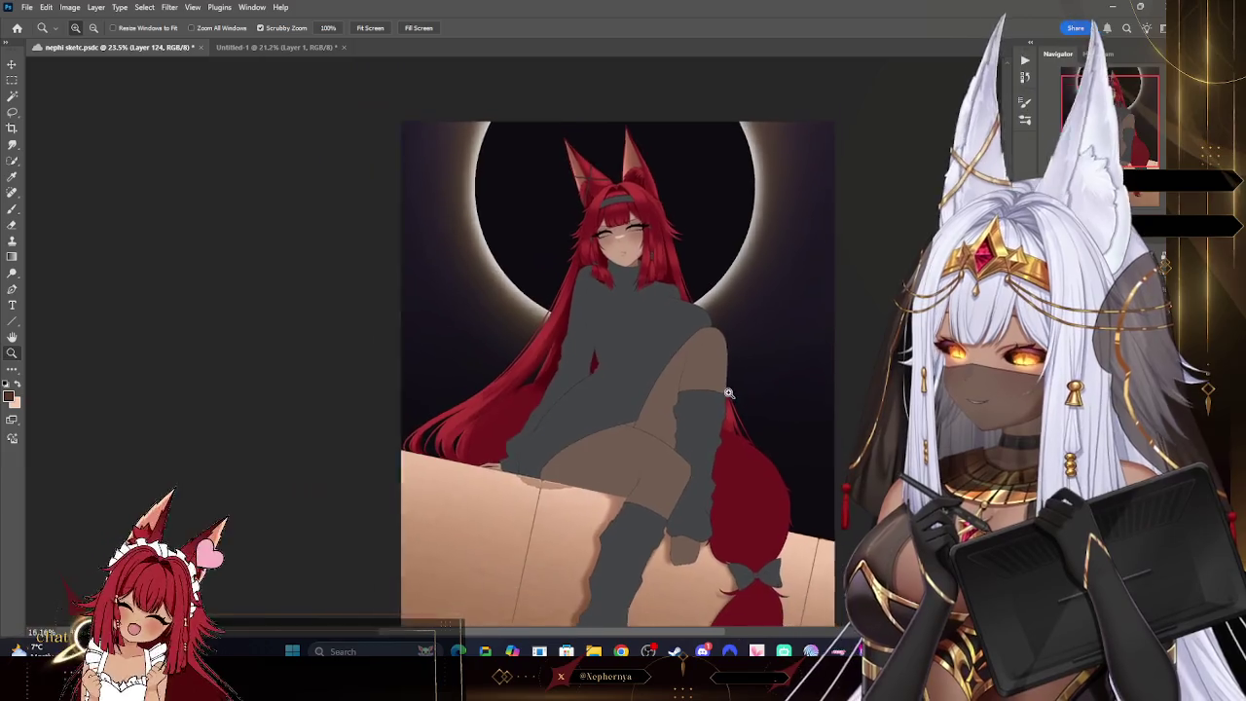
mouse_move(798, 361)
left_mouse_down()
mouse_move(979, 408)
mouse_move(782, 372)
left_mouse_up()
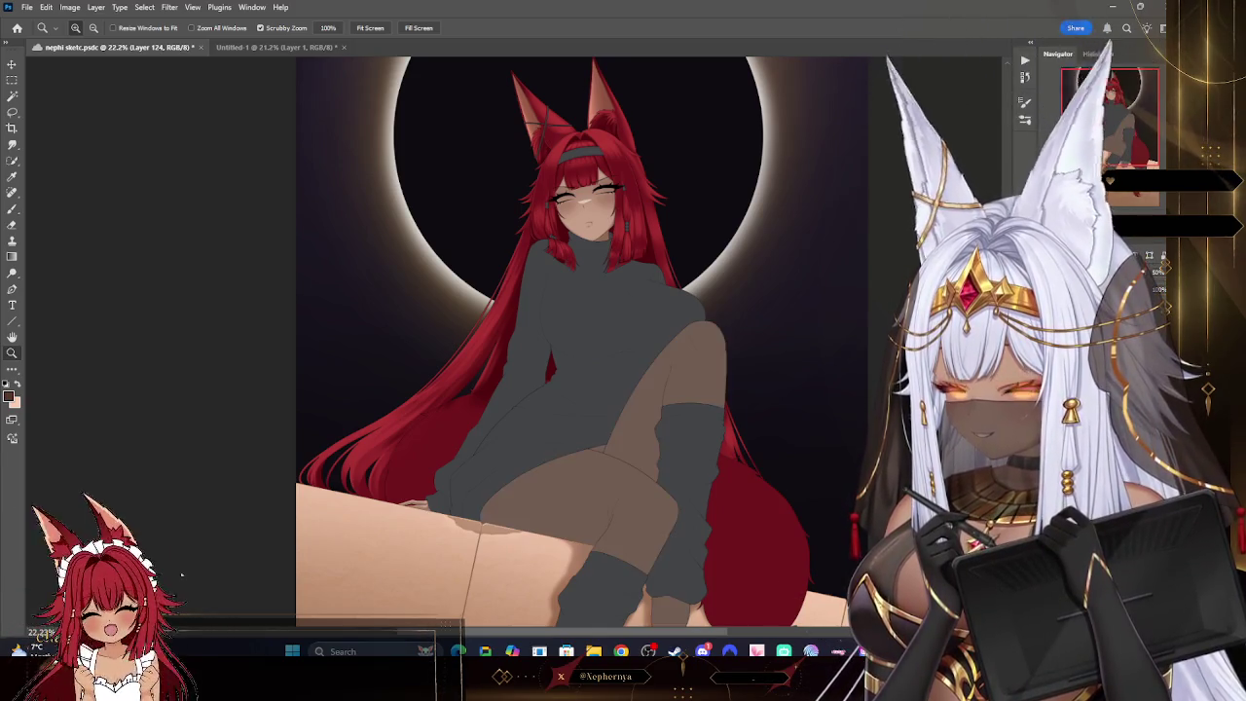
- Toggle Layer 80's visibility to compare, save the document with Ctrl+S, and return to Layer 125
left_click(1129, 321)
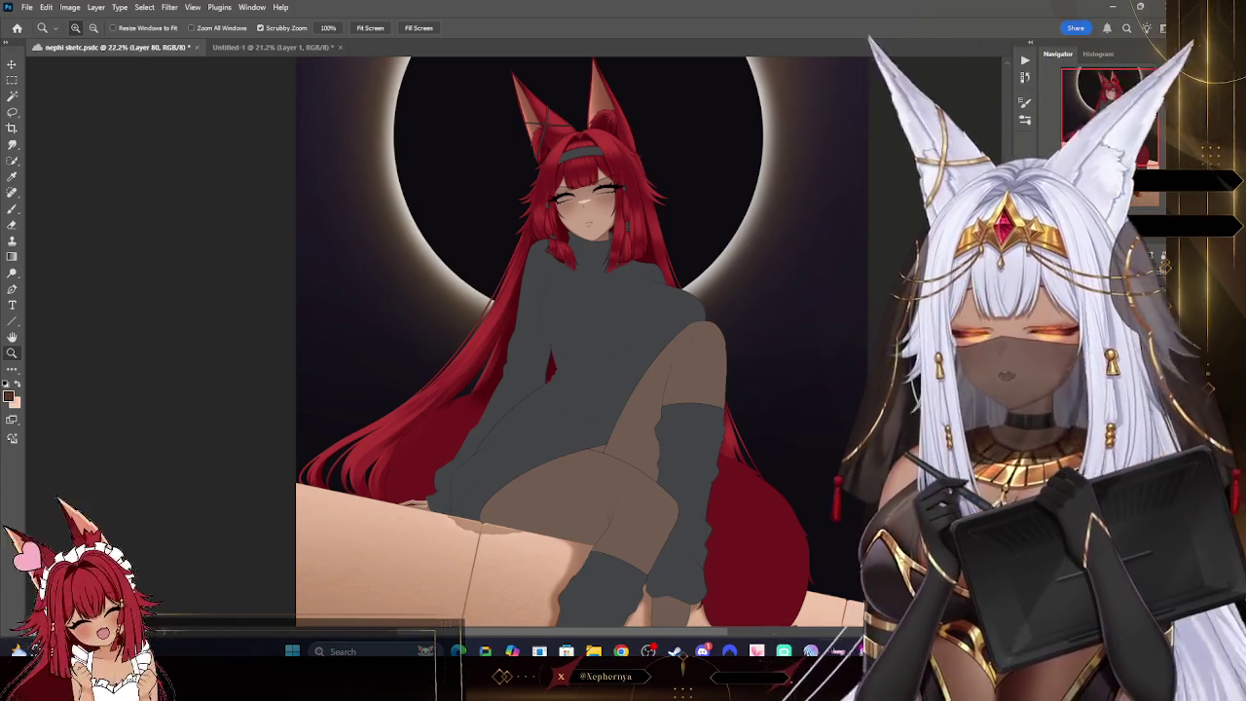
key("ctrl+comma")
key("ctrl+comma")
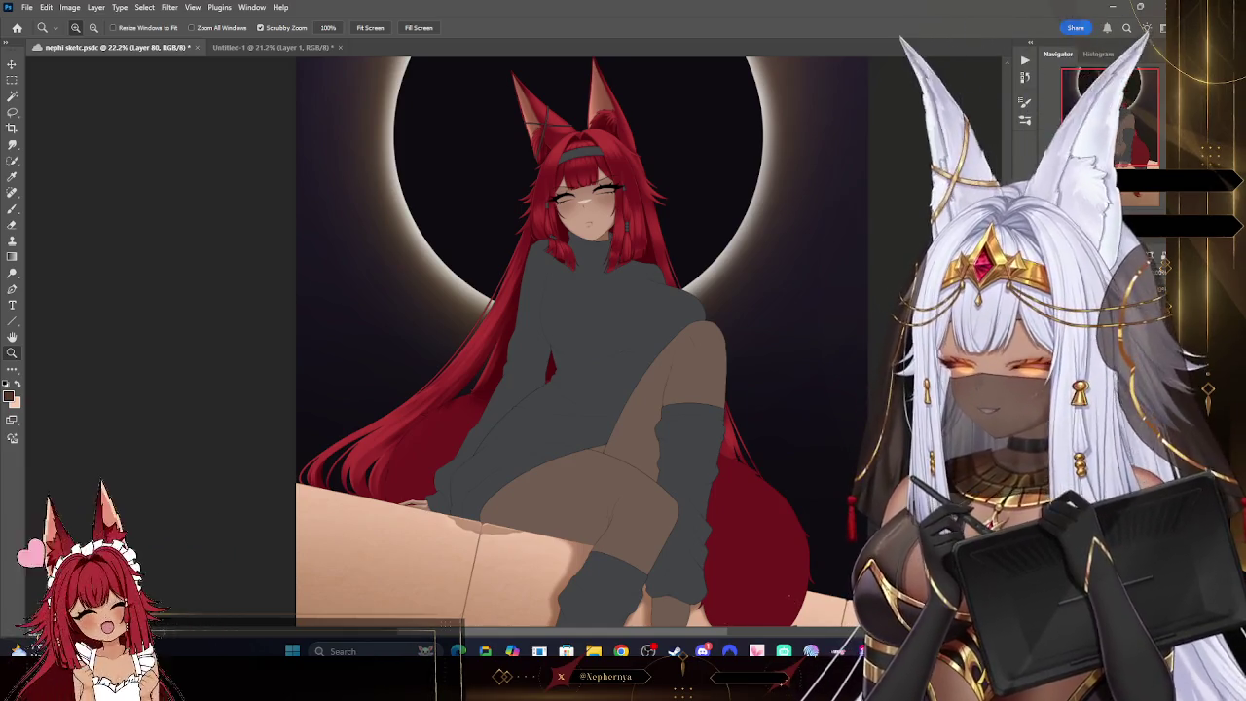
key("ctrl+comma")
key("ctrl+comma")
key("ctrl+s")
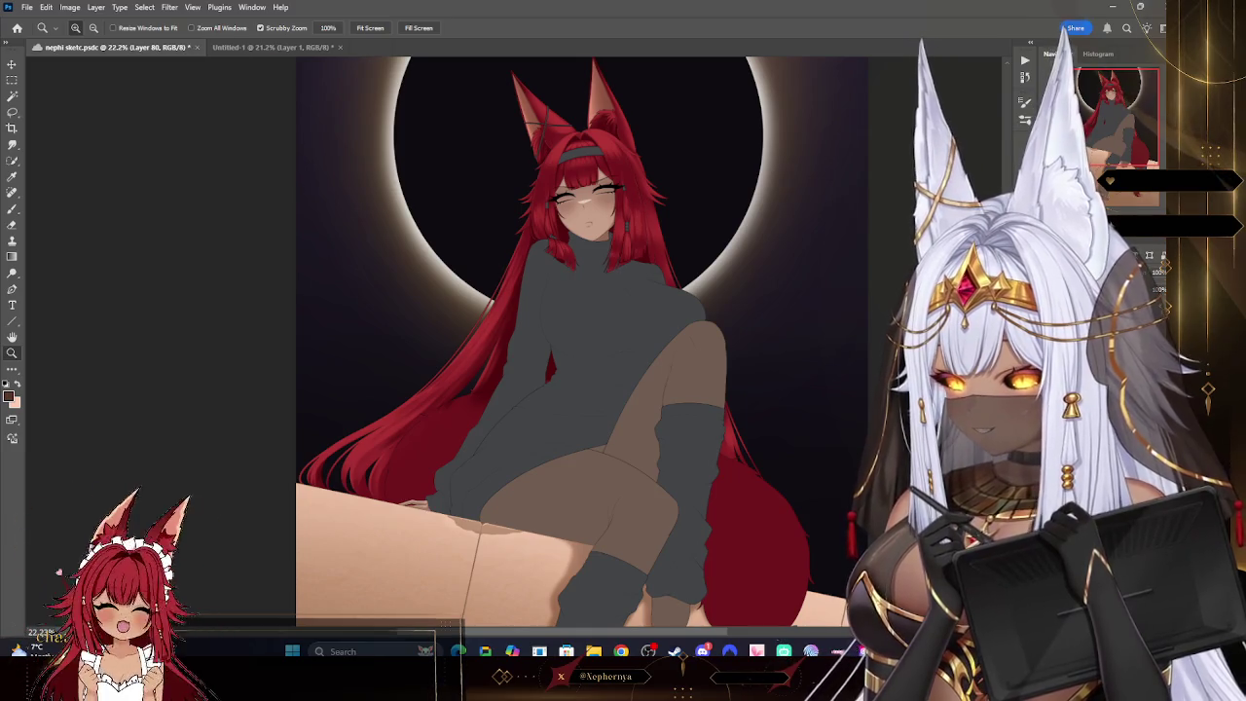
key("ctrl+shift+alt+n")
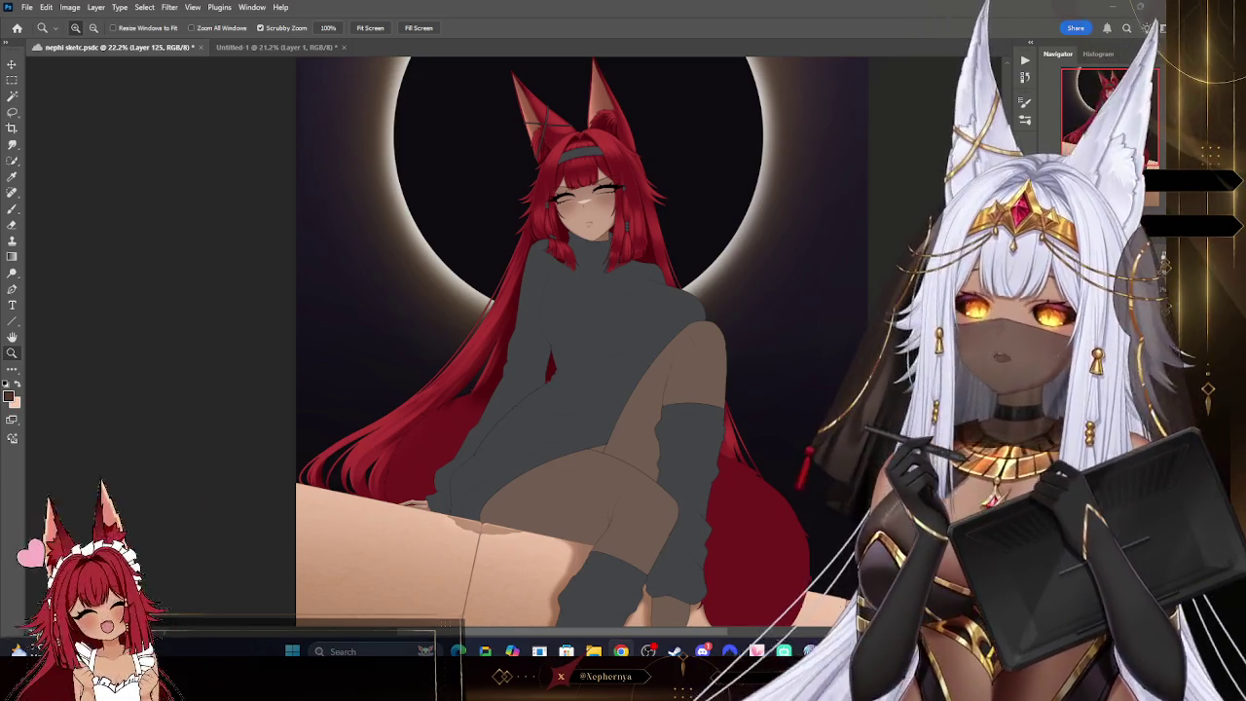
- Zoom in on the character's face and alternate Brush and Eraser, shrinking the eraser
mouse_move(635, 336)
left_mouse_down()
mouse_move(615, 313)
mouse_move(742, 322)
left_mouse_up()
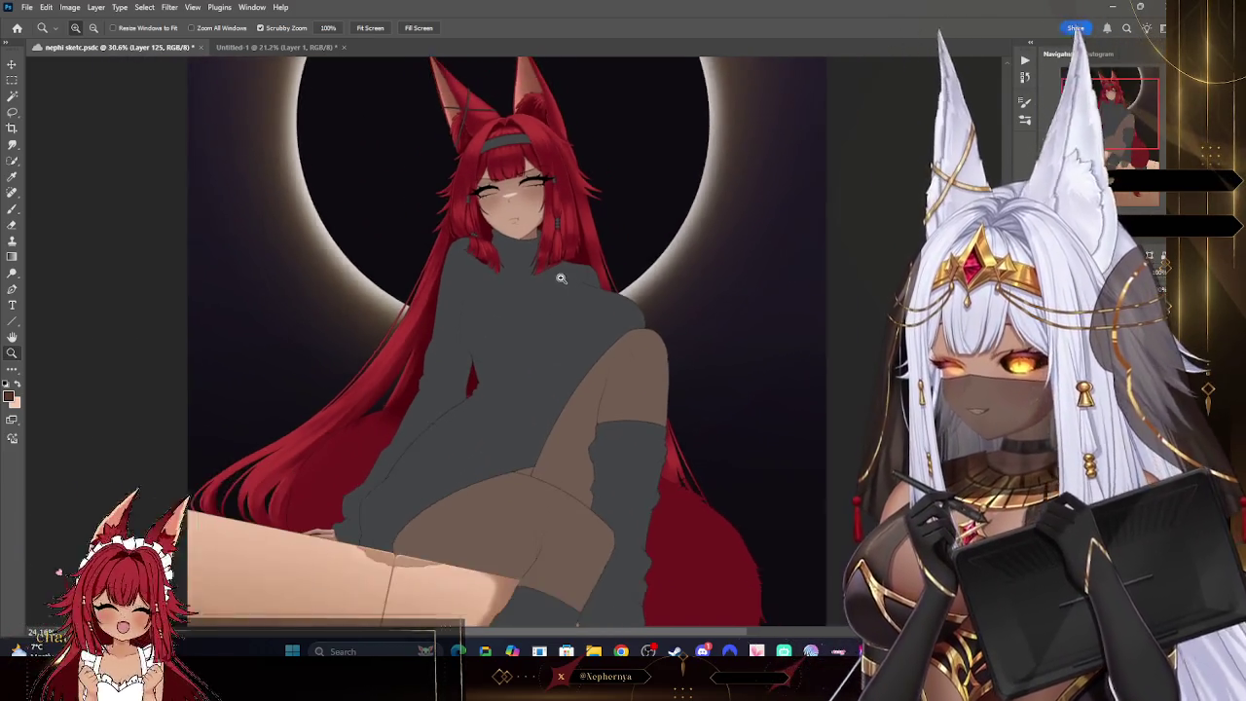
left_click_drag(560, 223, 632, 159)
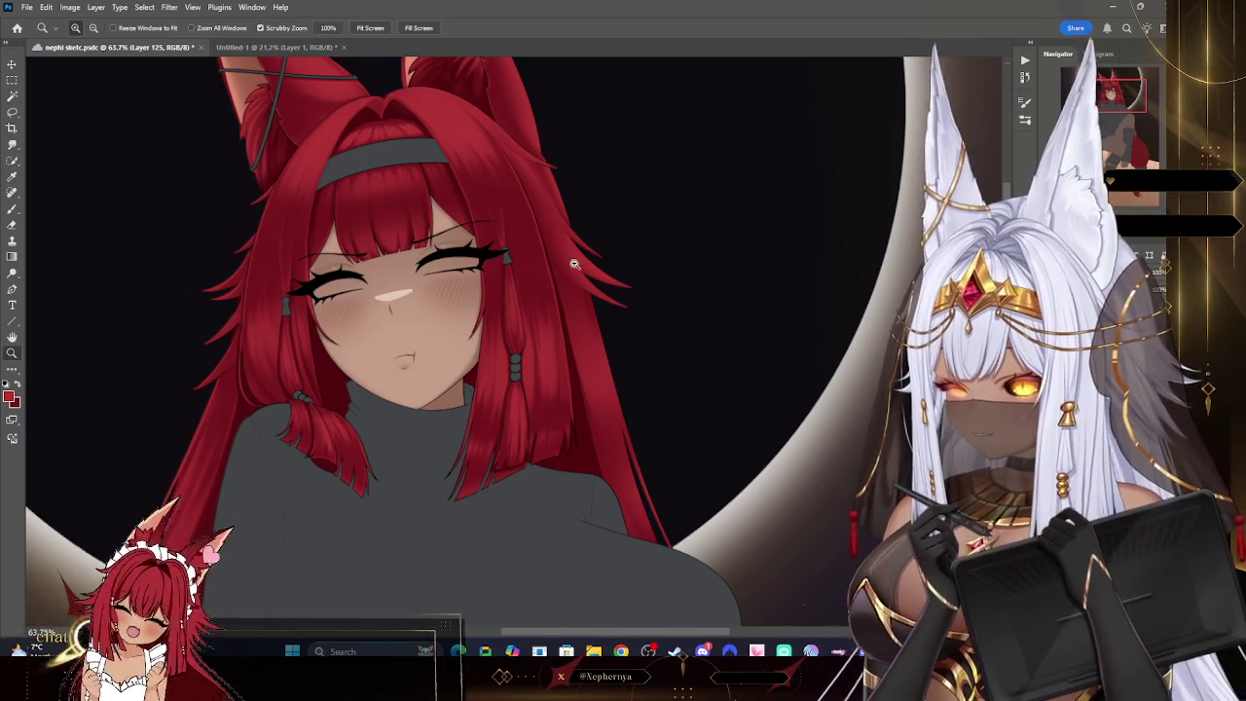
scroll(574, 263, "down", 5)
scroll(584, 181, "down", 2)
scroll(633, 286, "up", 5)
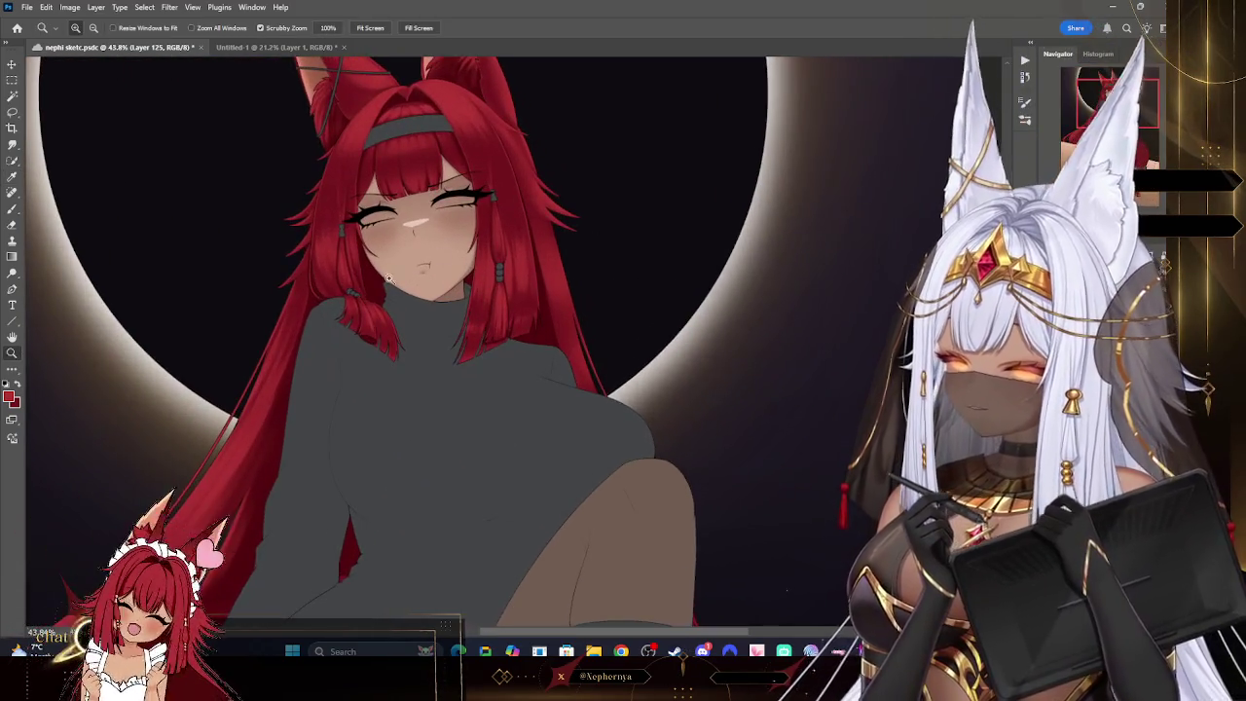
left_click(12, 208)
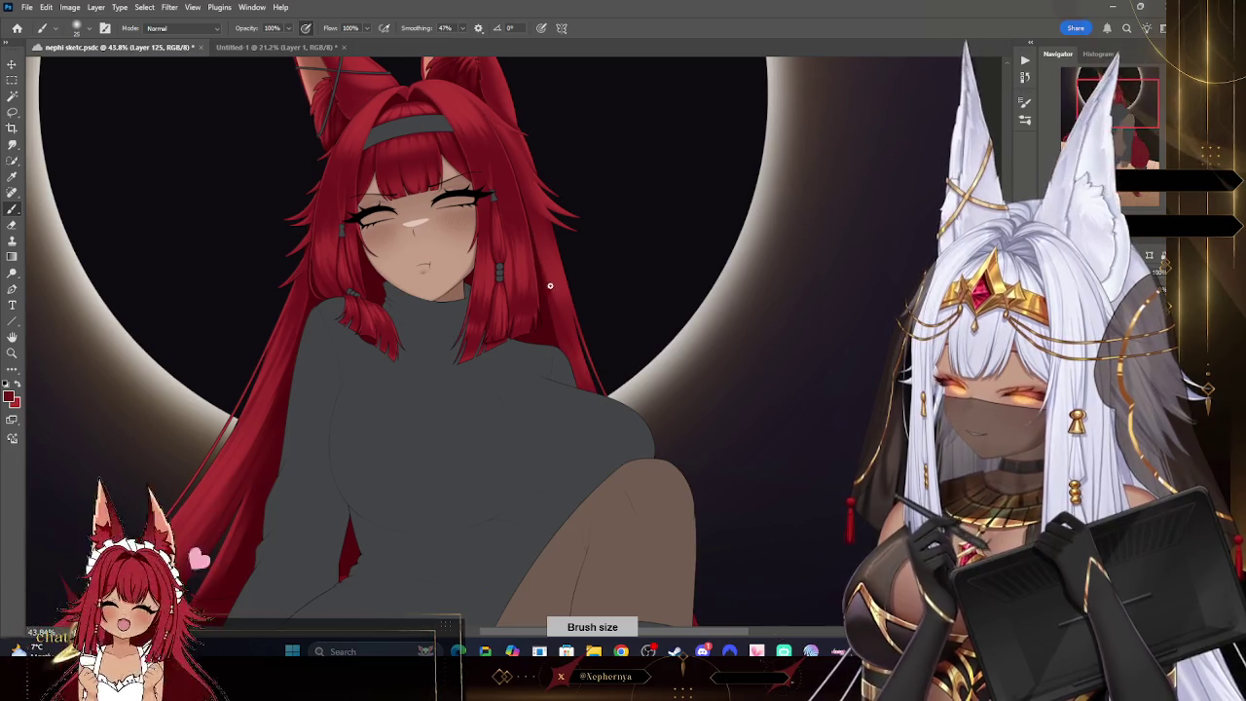
left_click(13, 225)
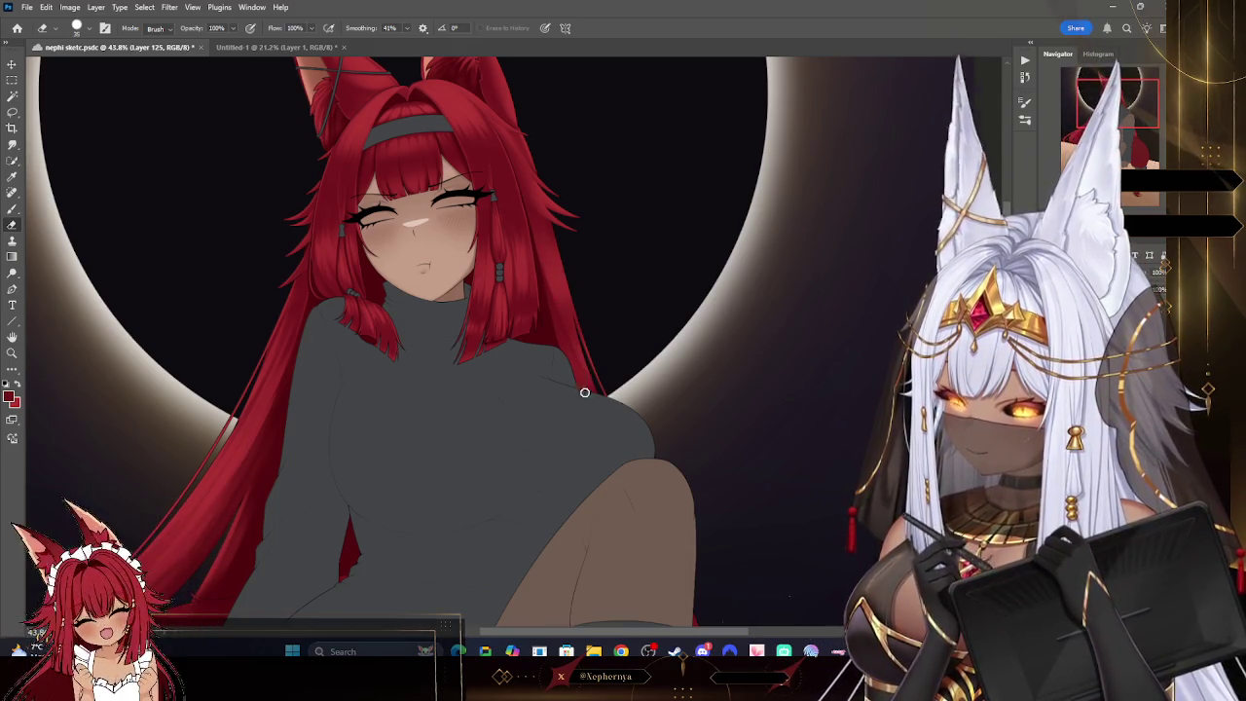
key("b")
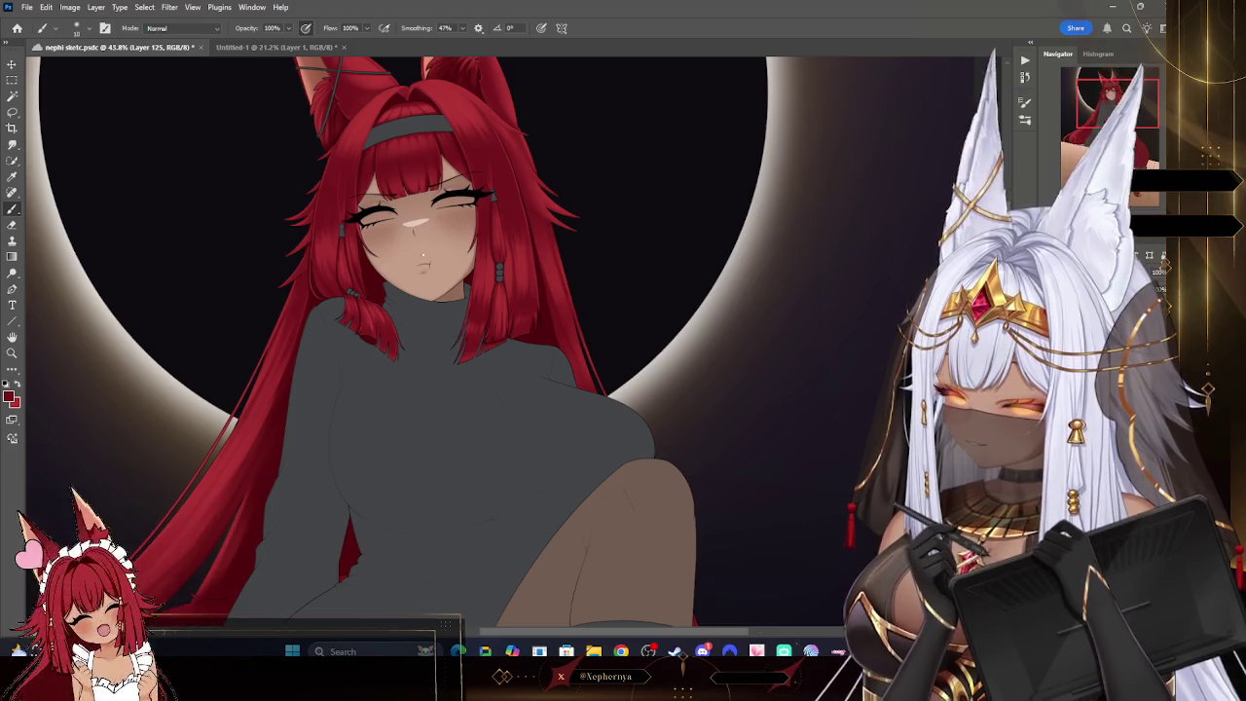
left_click(11, 226)
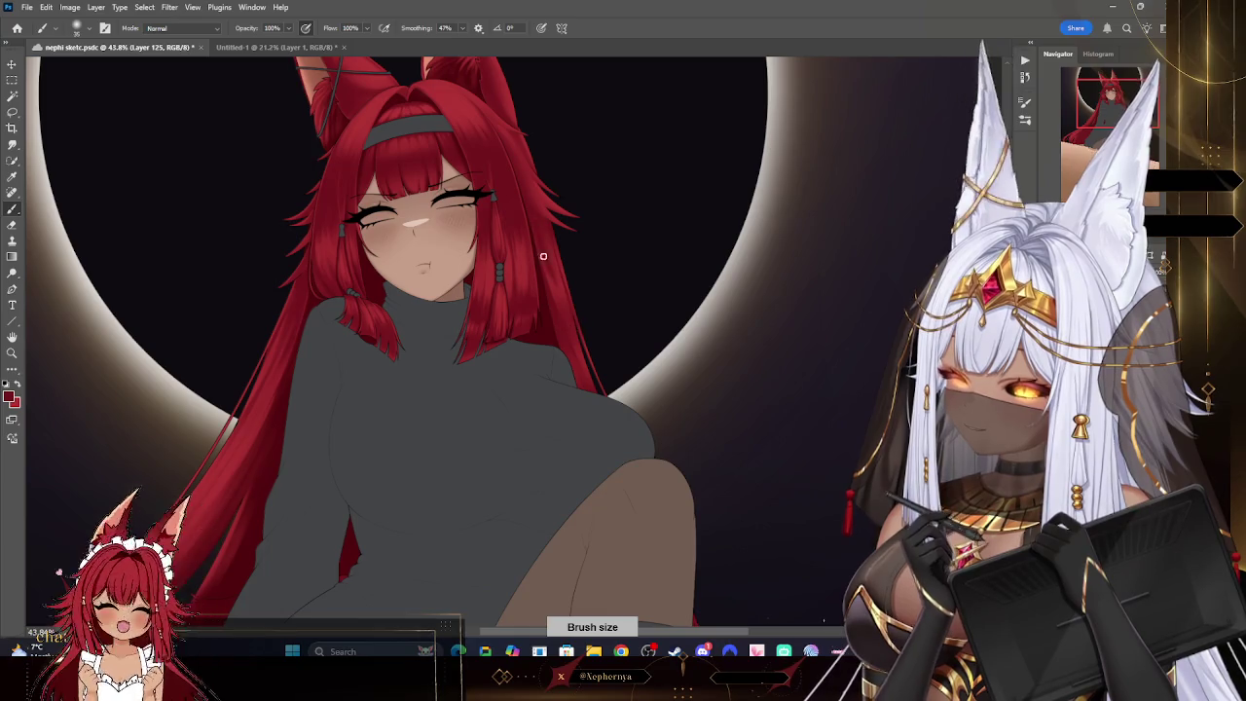
key("e")
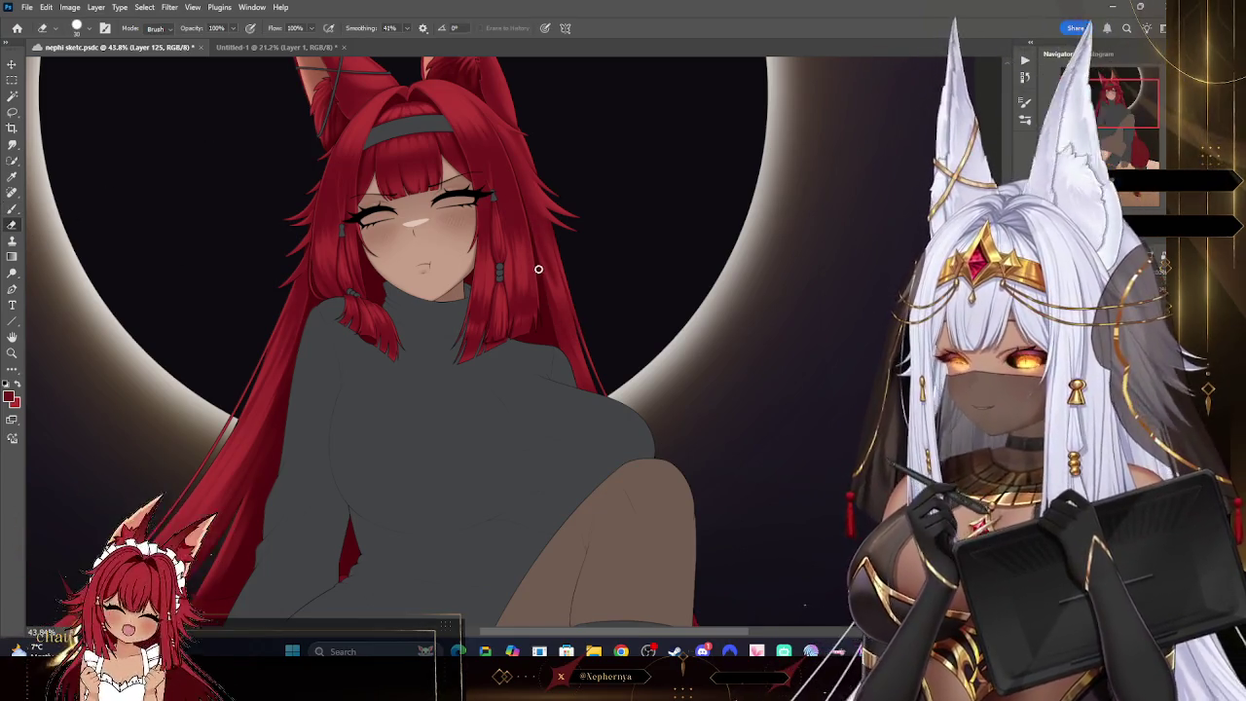
key("bracketleft")
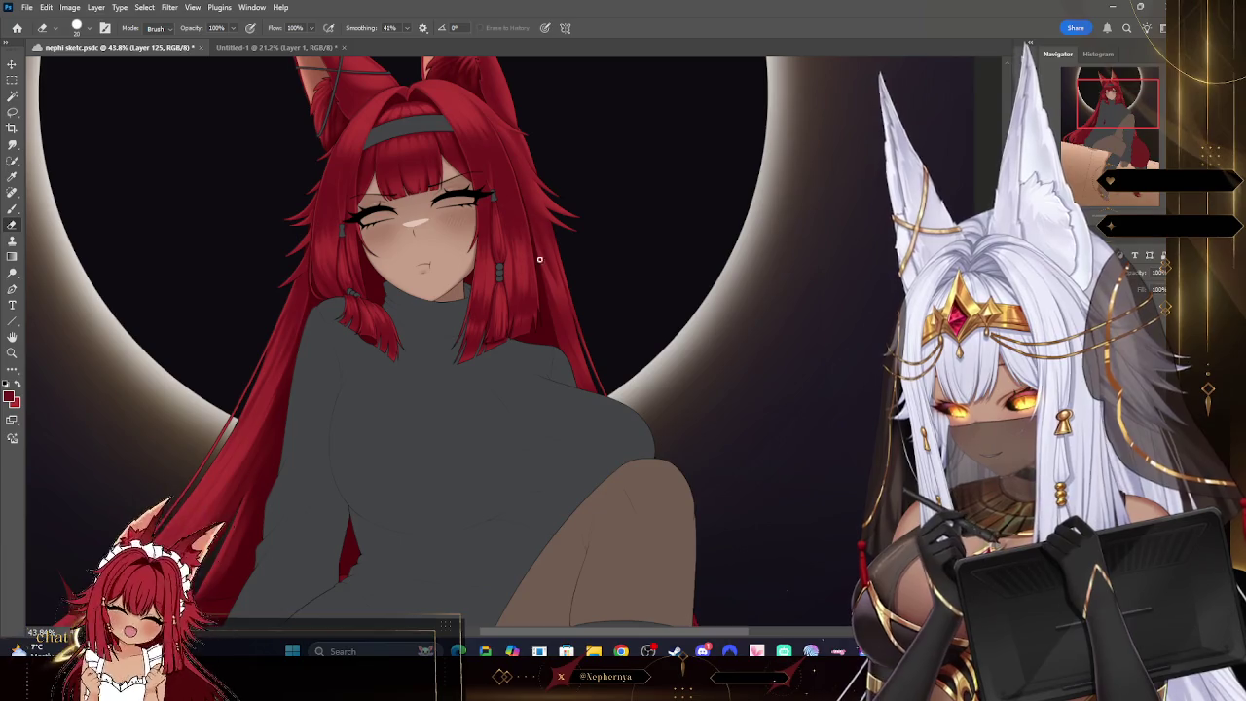
- Browse brush presets and enlarge the brush, reaching for Soft Round Pressure Opacity and Flow
left_click(78, 27)
left_click(548, 250)
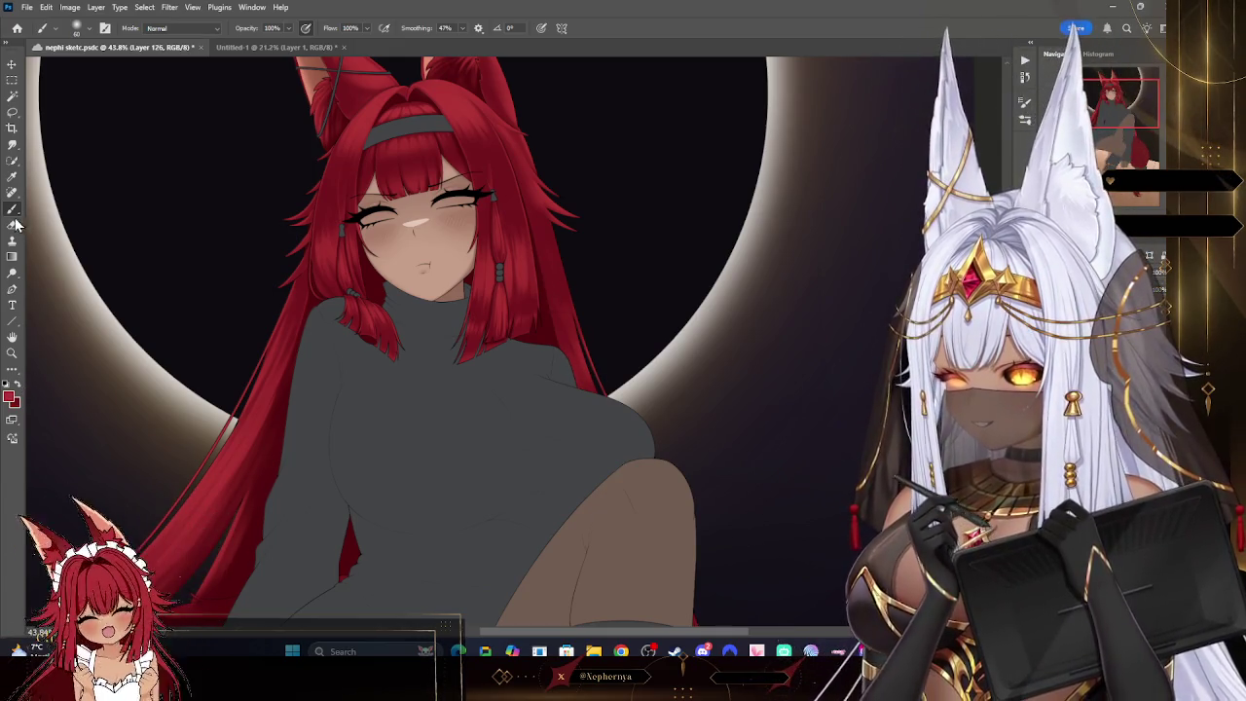
left_click(77, 27)
key("Escape")
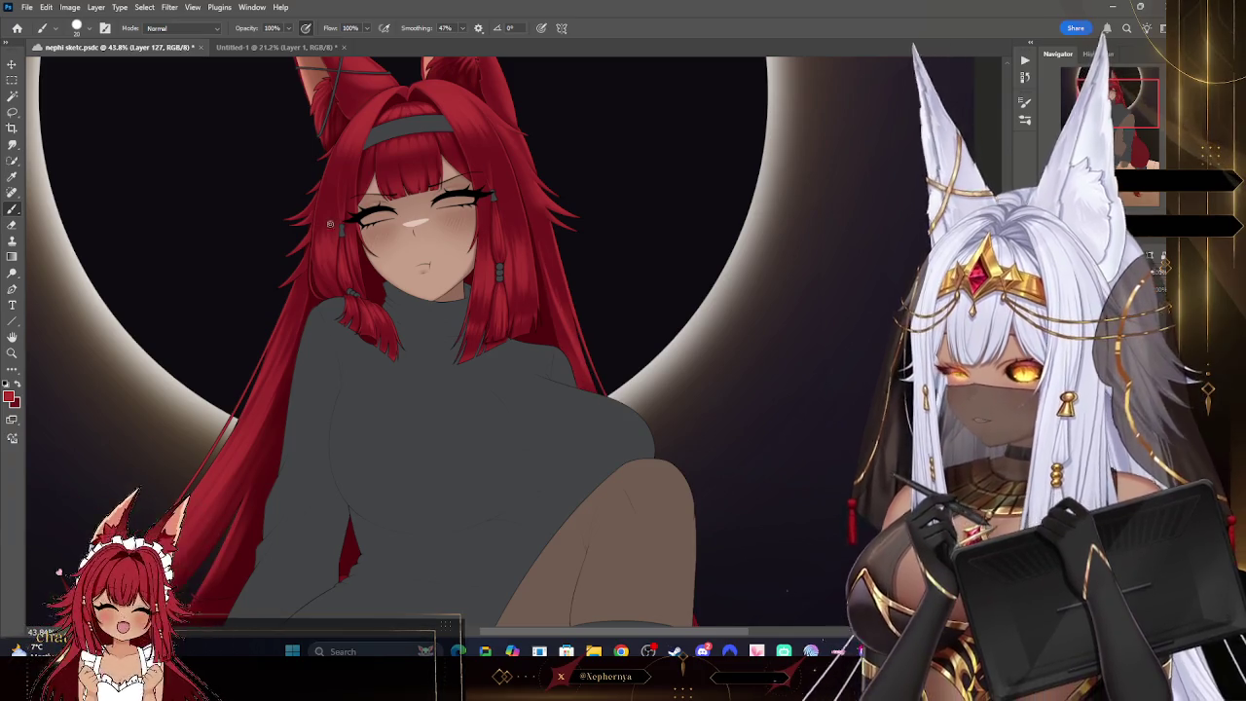
left_click(77, 27)
left_click(565, 309)
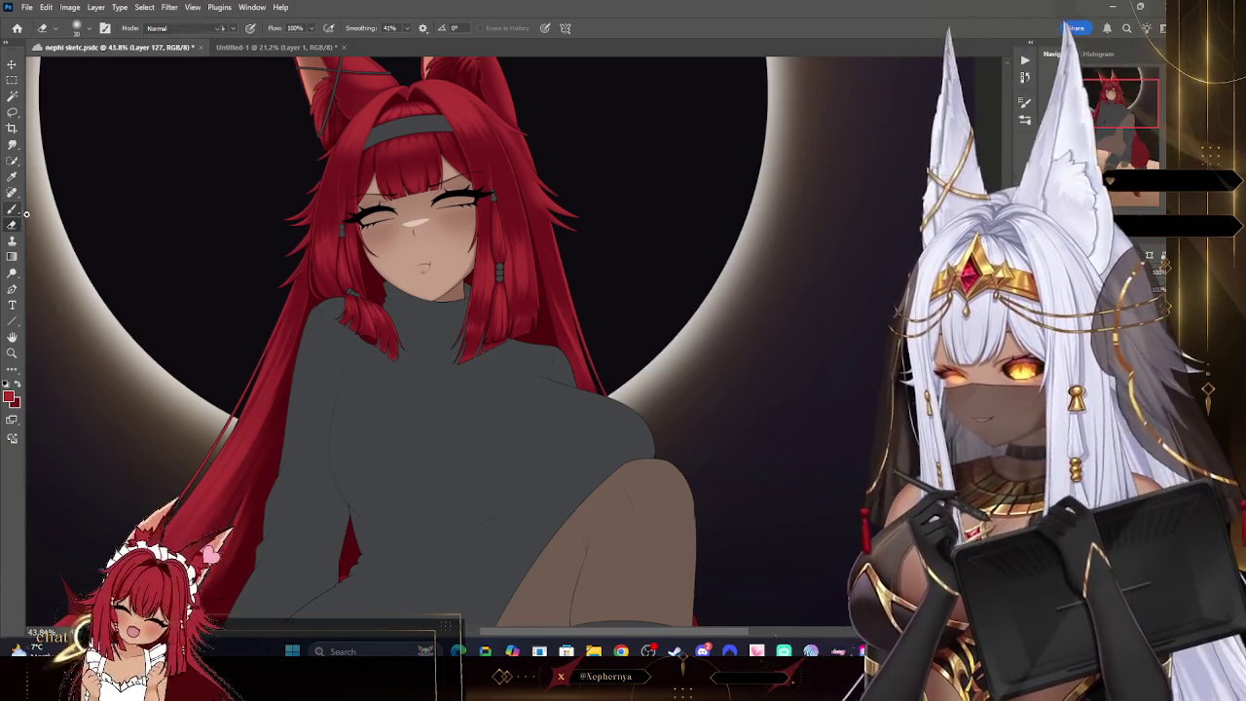
key("bracketright")
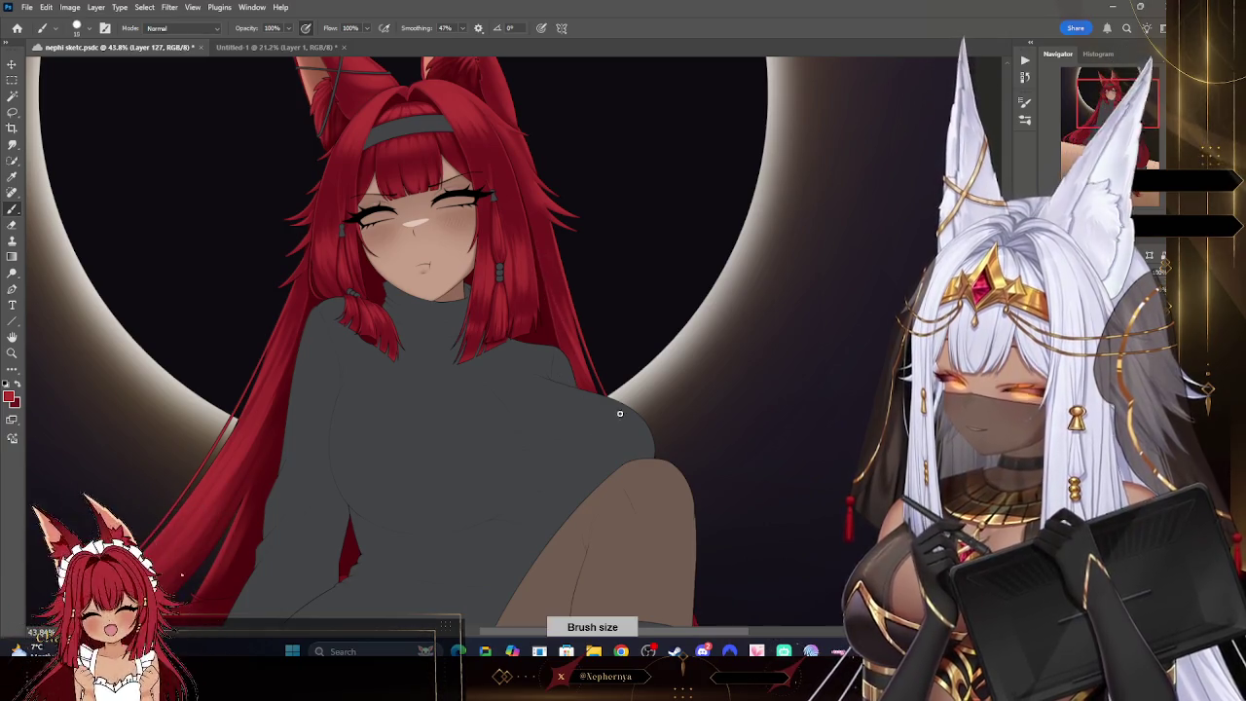
left_click(77, 27)
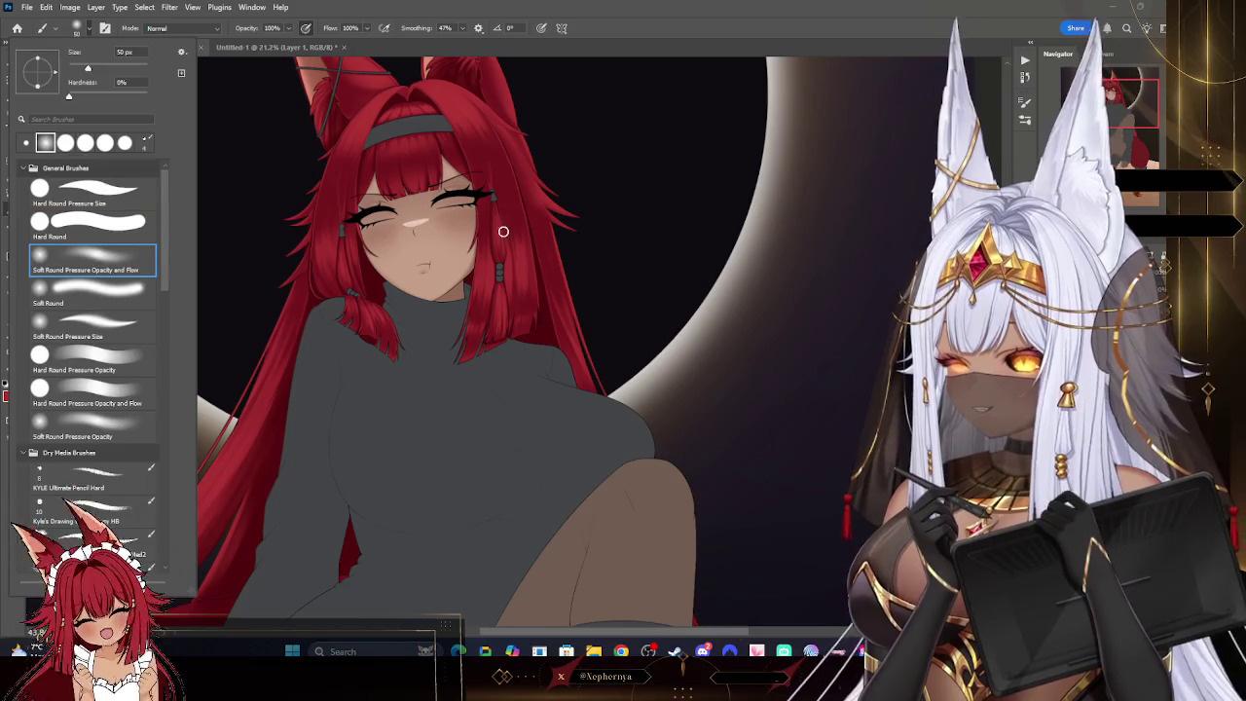
- Zoom out on the figure, set a fine brush tip, and make the red hair layer active
left_click(478, 230)
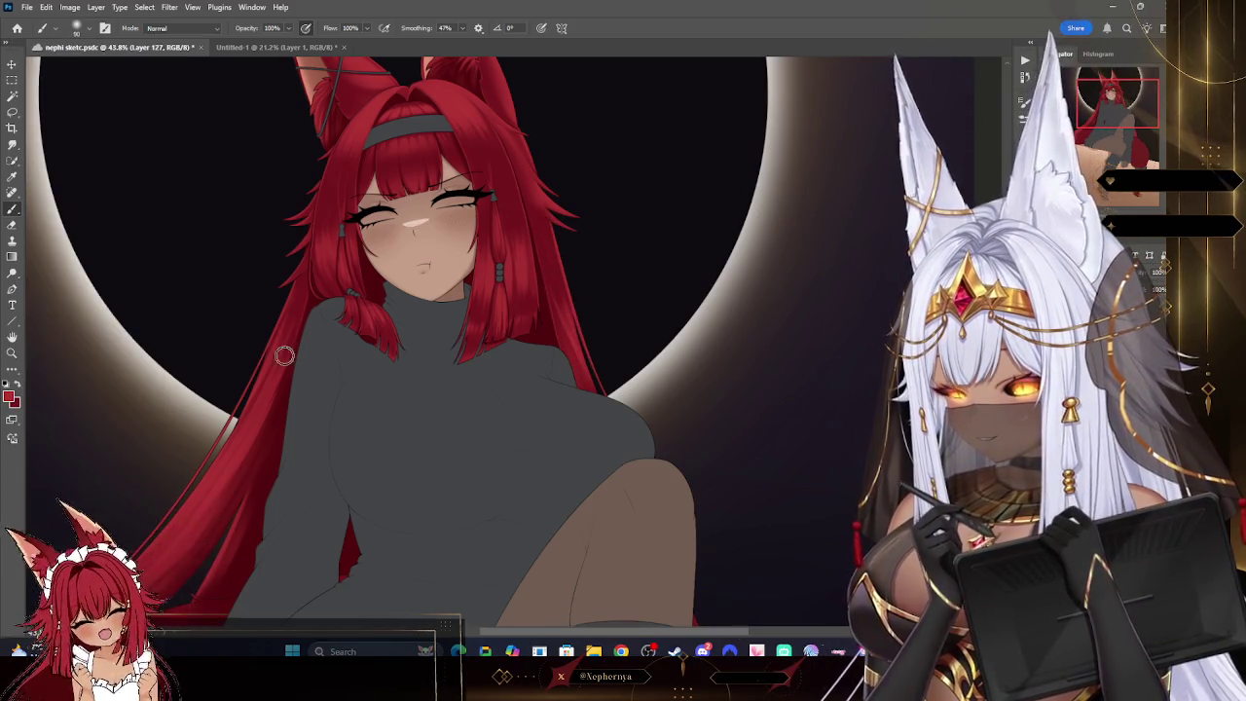
left_click(12, 352)
mouse_move(759, 288)
left_mouse_down()
mouse_move(615, 288)
mouse_move(618, 274)
mouse_move(675, 337)
left_mouse_up()
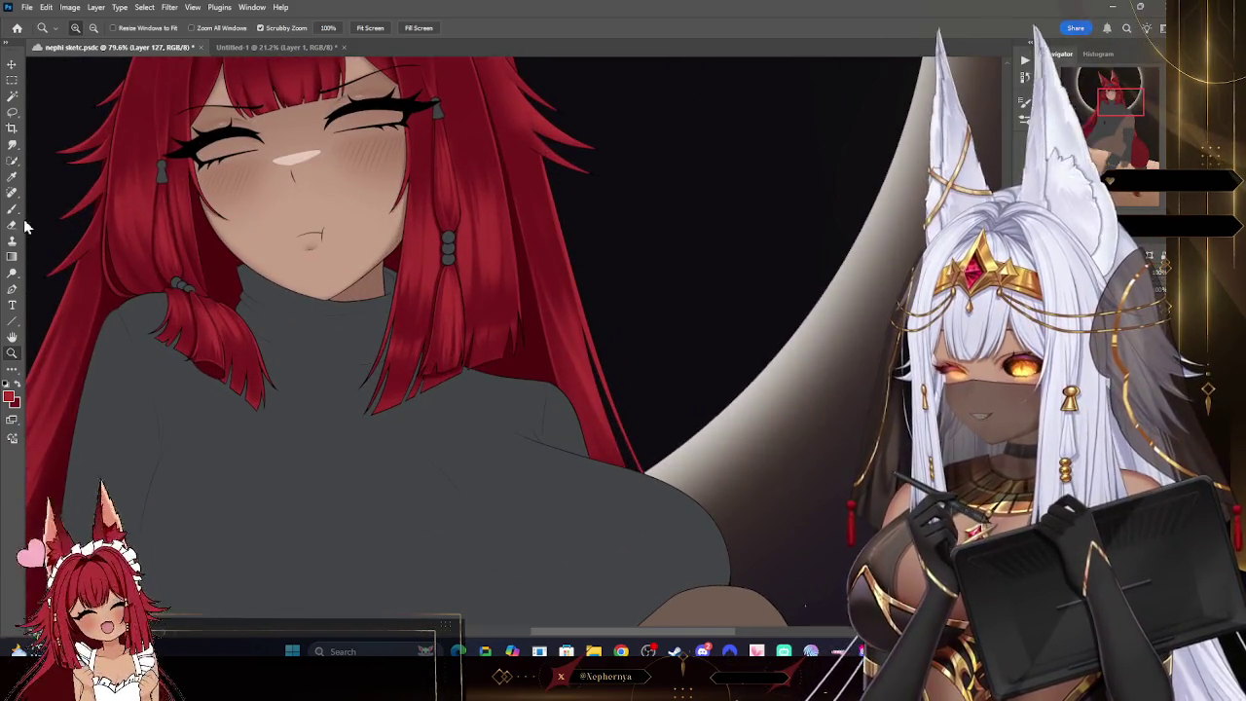
key("b")
key("bracketleft")
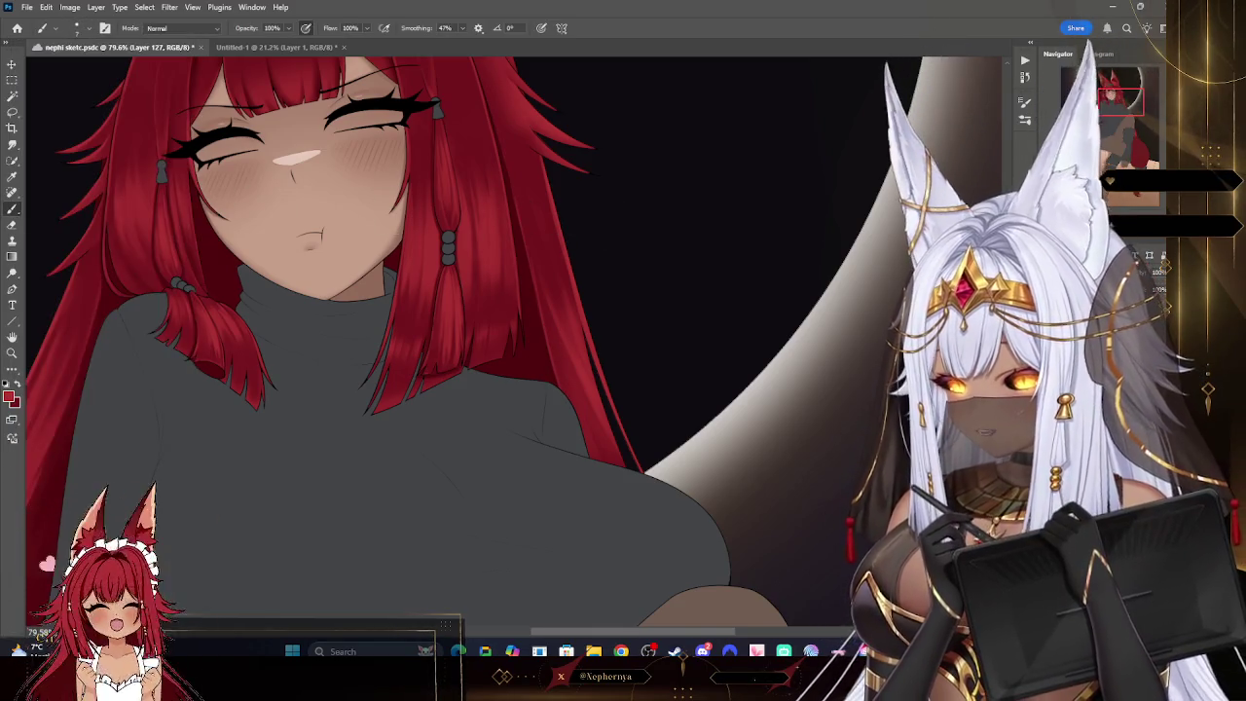
left_click(527, 333, "ctrl")
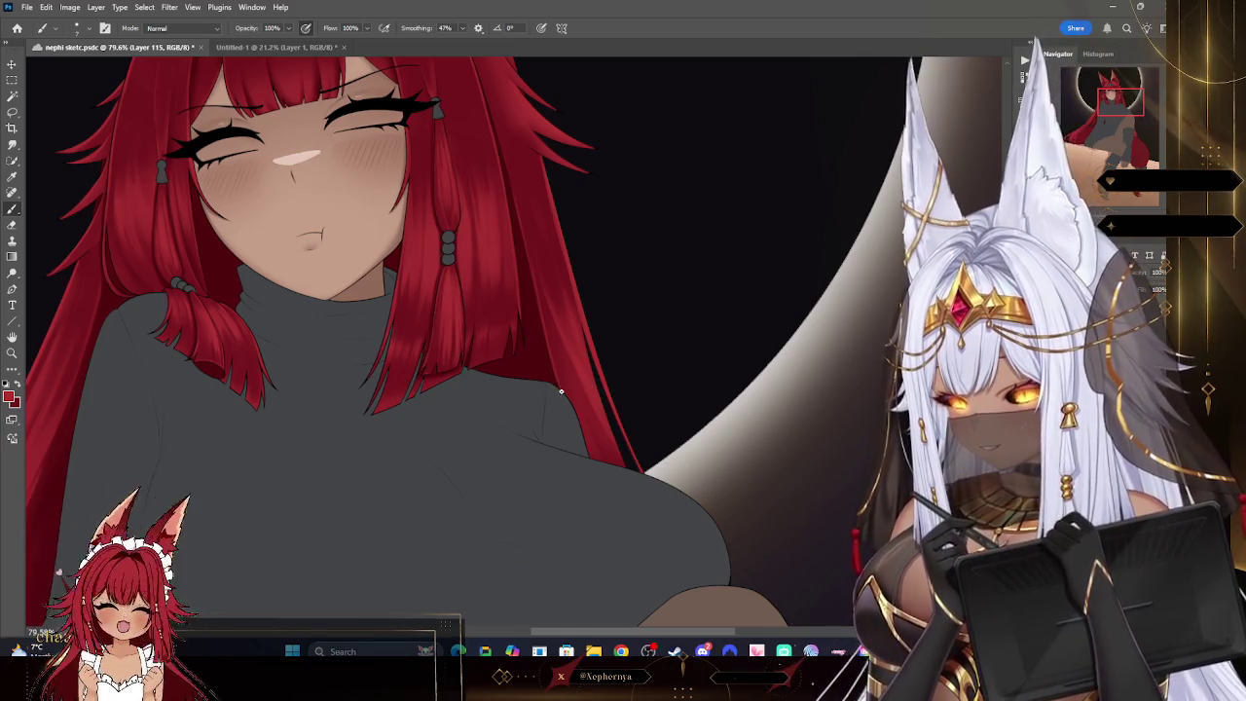
- Undo three steps to remove the extra empty layers, zooming around the hair and shoulder
key("ctrl+z")
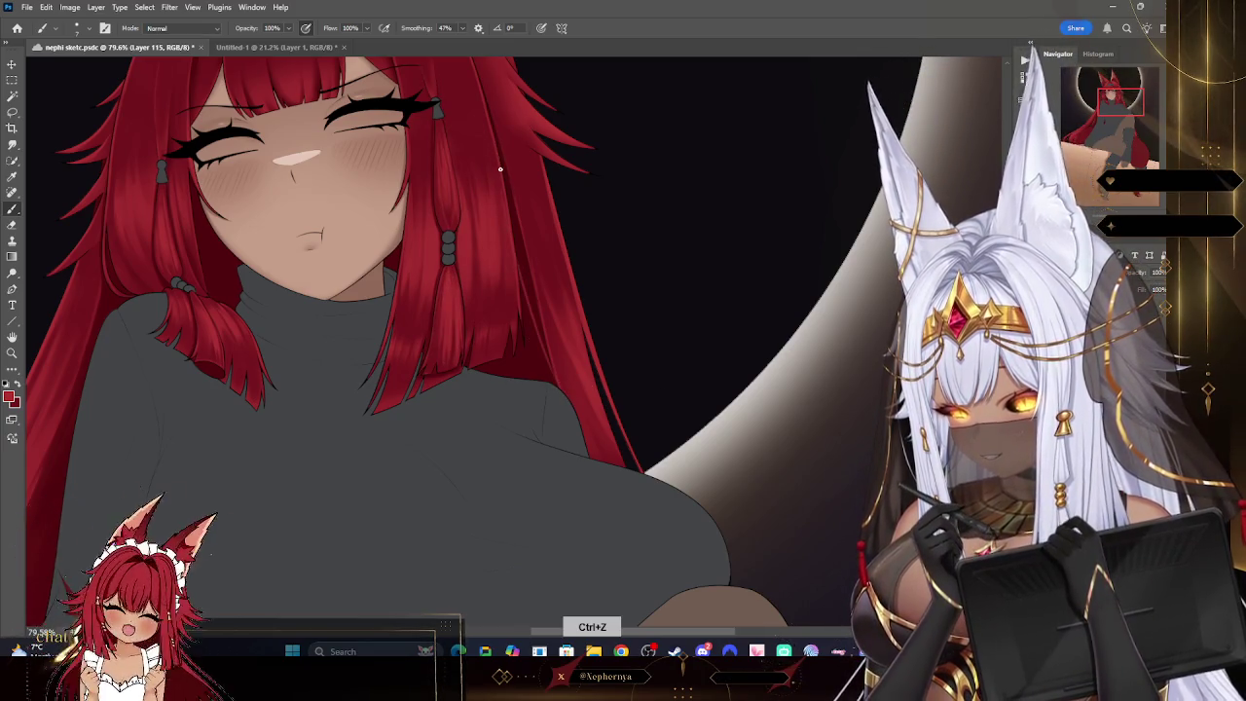
key("ctrl+z")
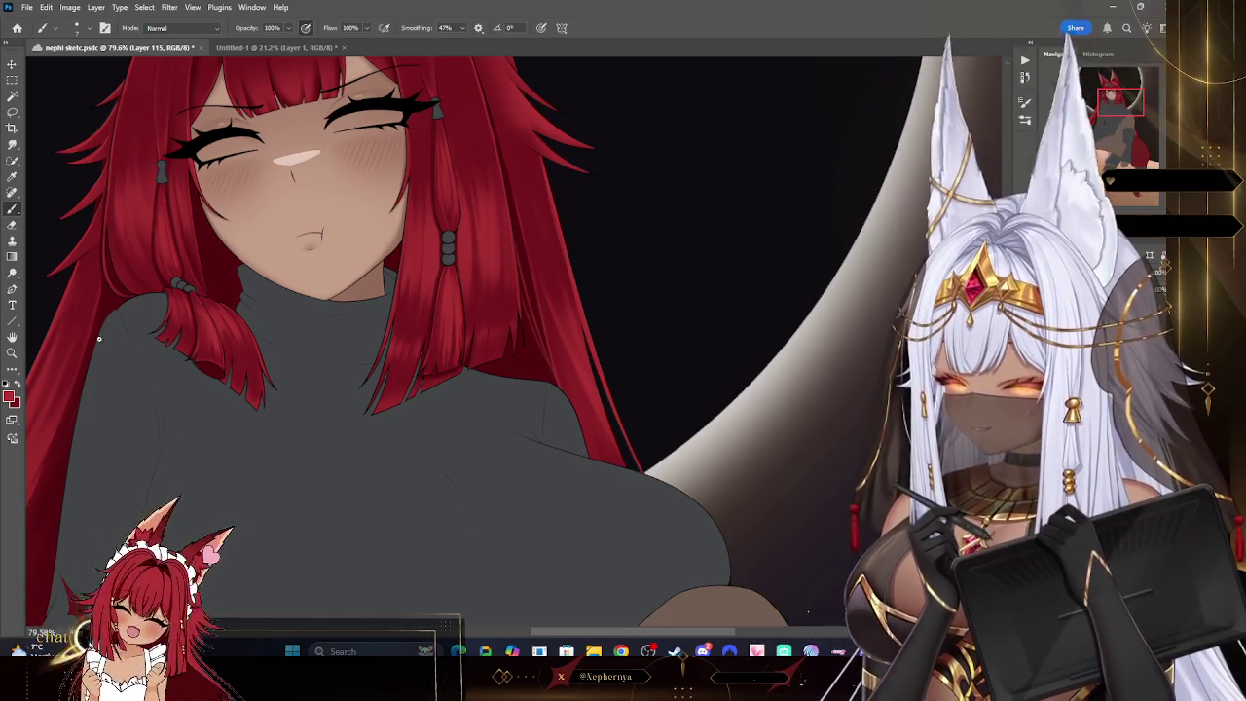
key("z")
left_click_drag(622, 176, 559, 171)
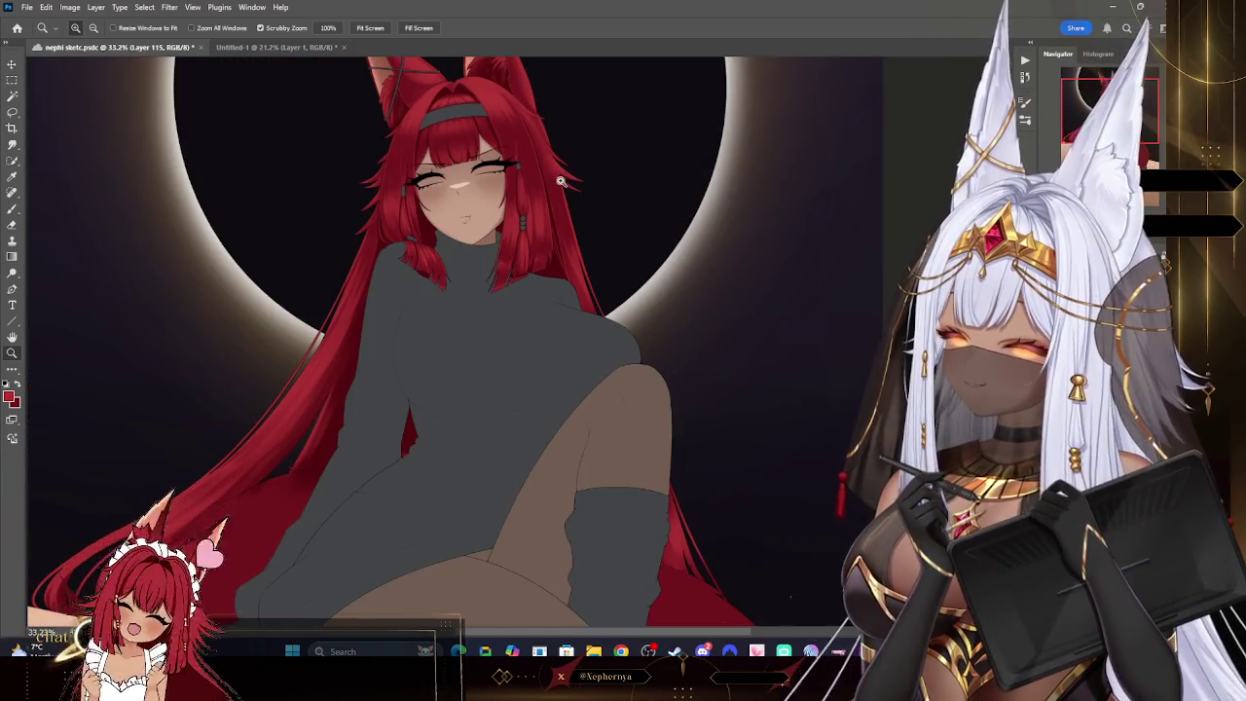
left_click_drag(633, 222, 639, 245)
key("ctrl+z")
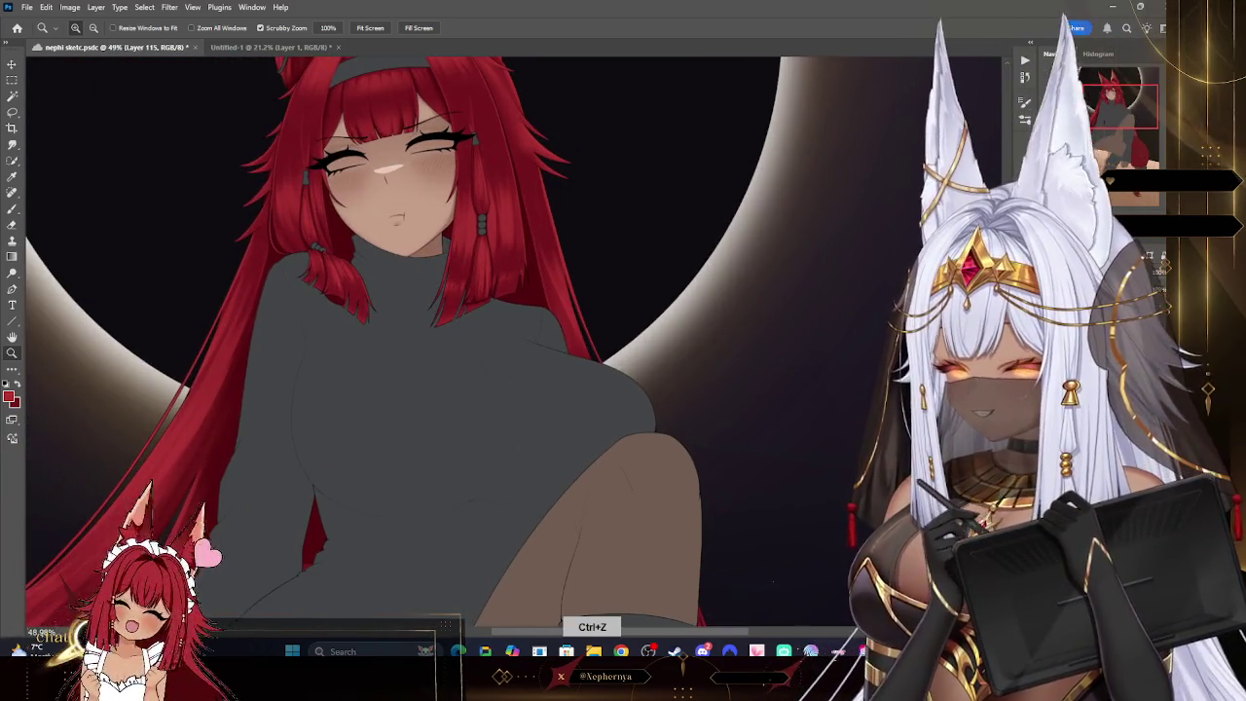
left_click_drag(578, 360, 598, 281)
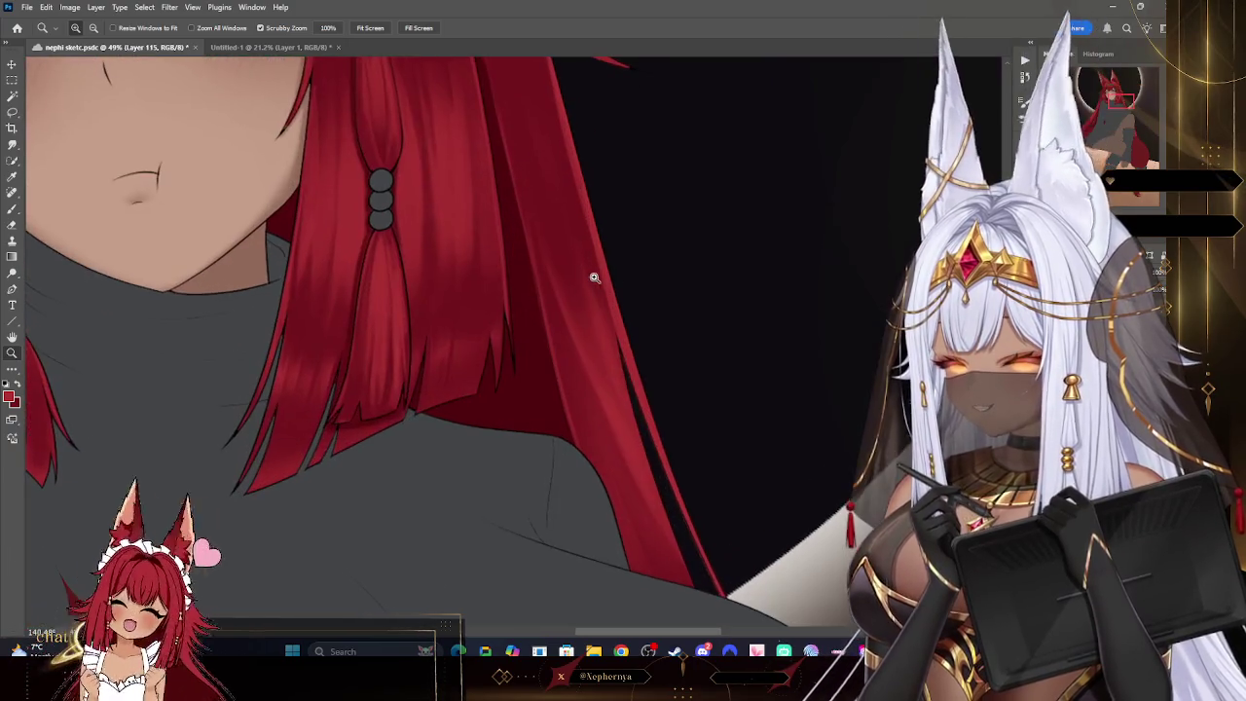
left_click_drag(600, 429, 779, 365)
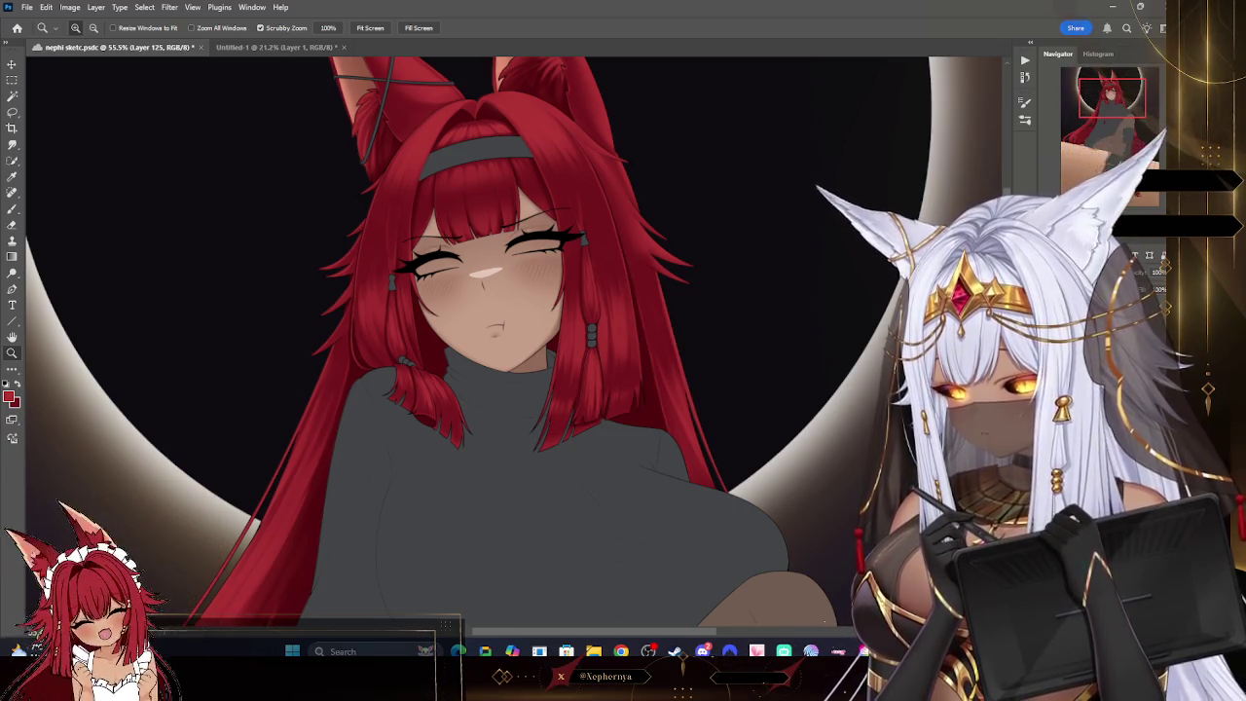
key("ctrl+shift+alt+n")
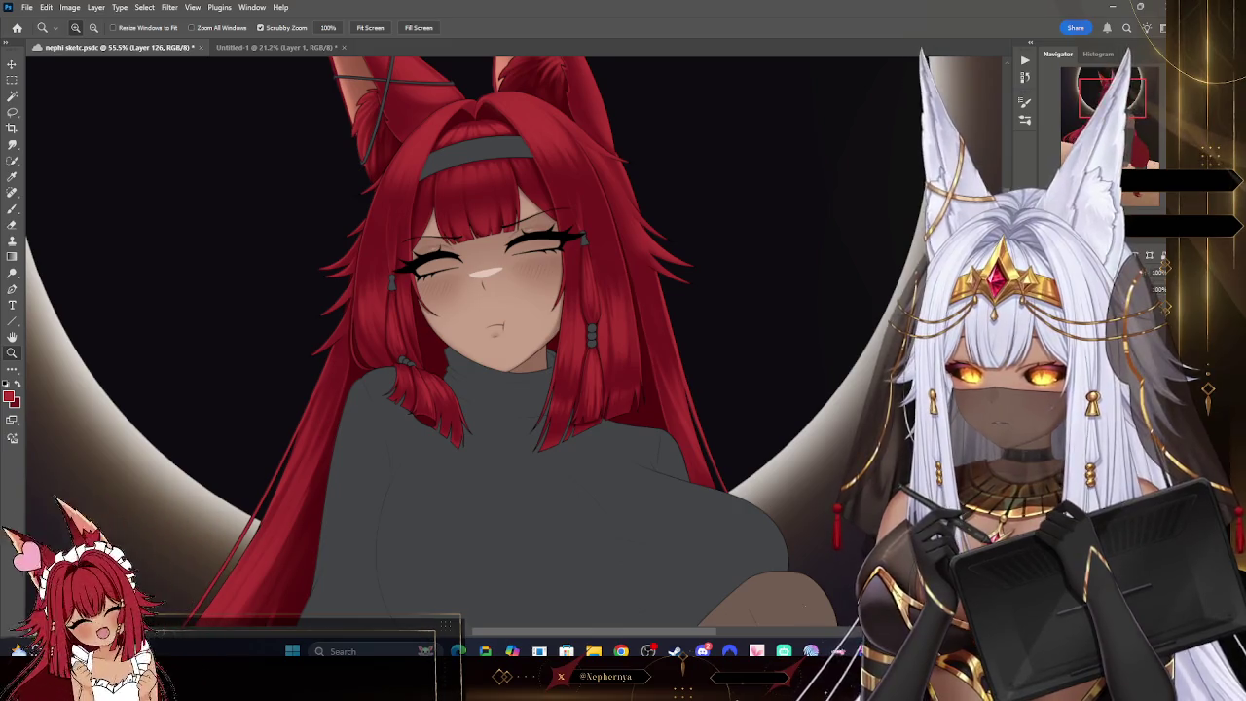
key("ctrl+z")
key("ctrl+z")
key("ctrl+z")
key("b")
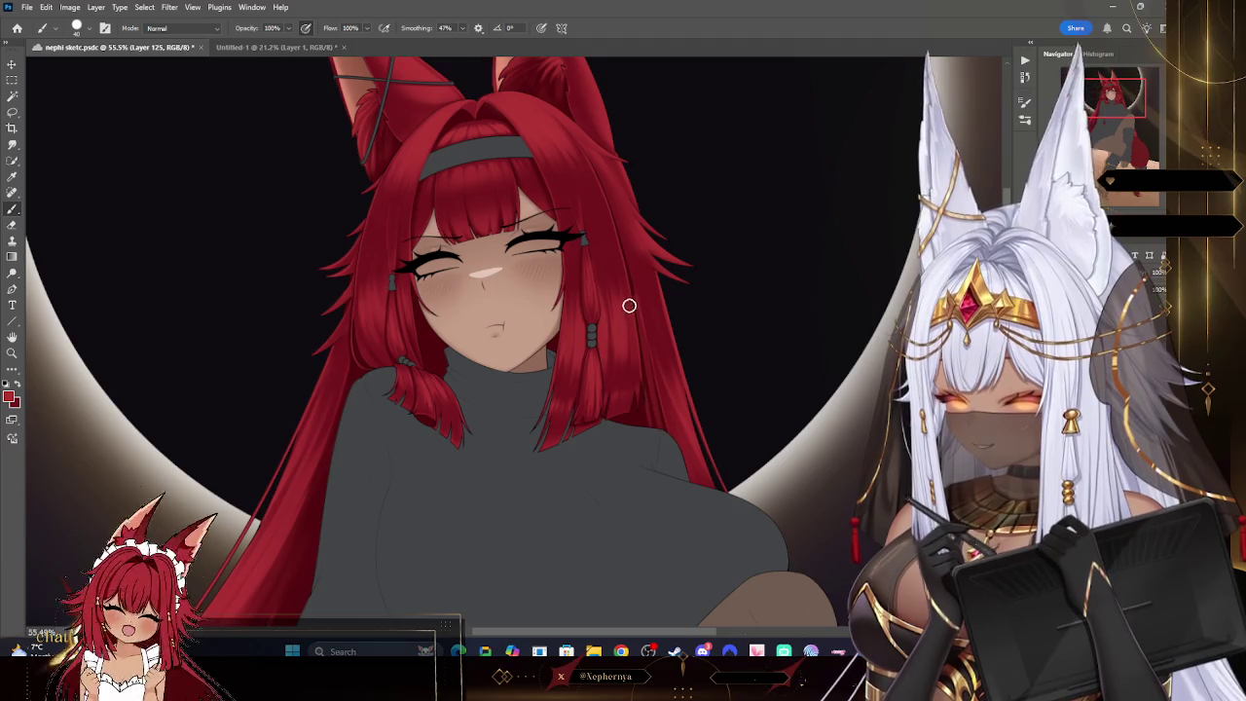
key("e")
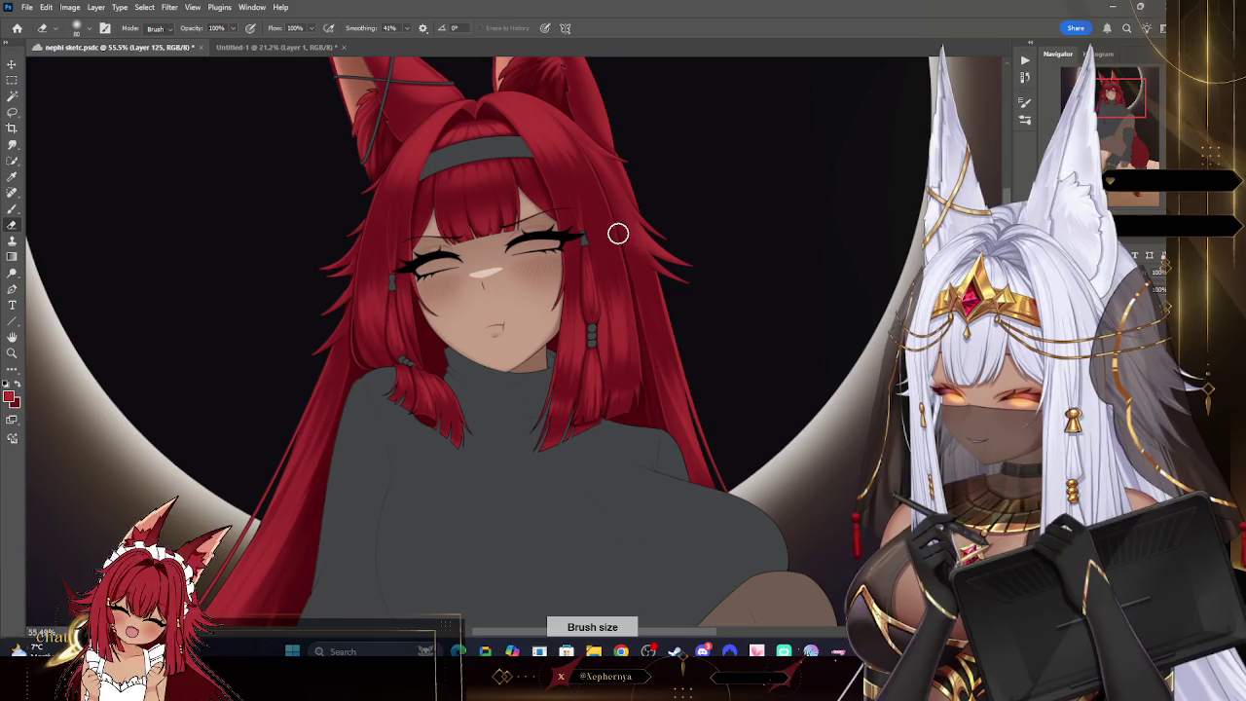
key("z")
mouse_move(671, 394)
left_mouse_down()
mouse_move(750, 439)
mouse_move(726, 371)
mouse_move(737, 376)
mouse_move(408, 522)
left_mouse_up()
mouse_move(467, 432)
left_mouse_down()
mouse_move(786, 477)
mouse_move(790, 406)
left_mouse_up()
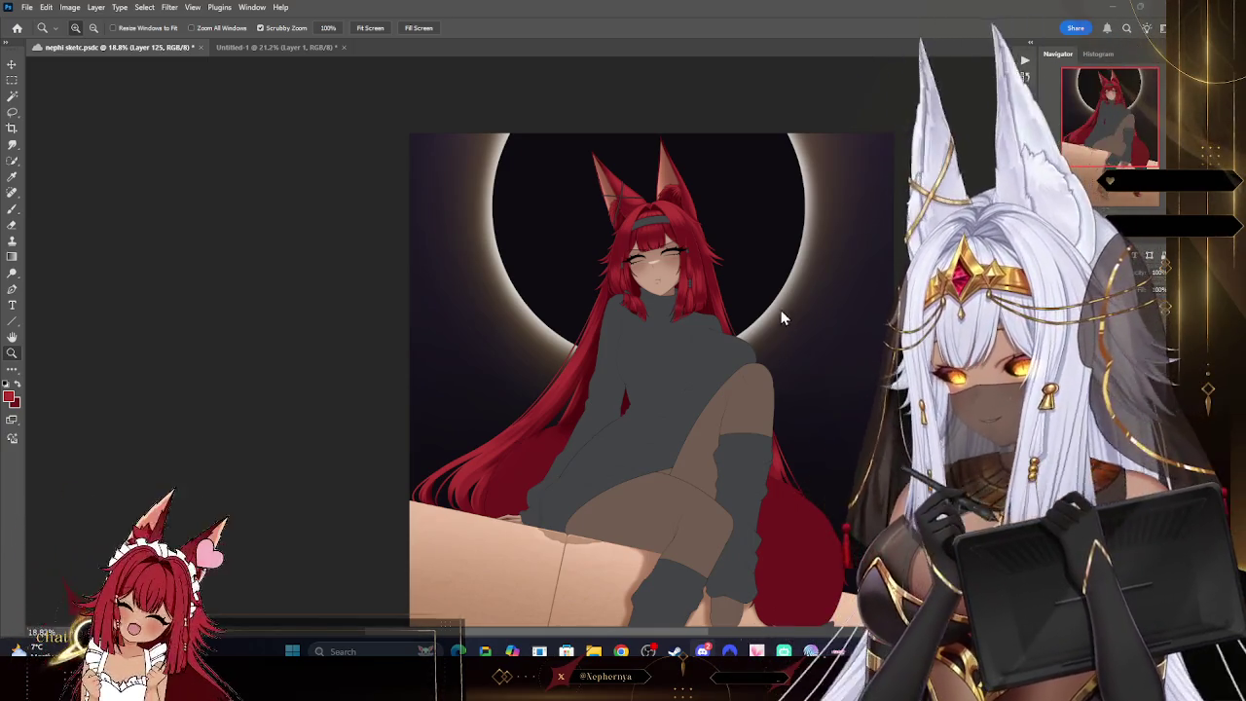
- Make Layer 114 active, sample a colour from the figure, and zoom out on the illustration
left_click_drag(778, 314, 806, 403)
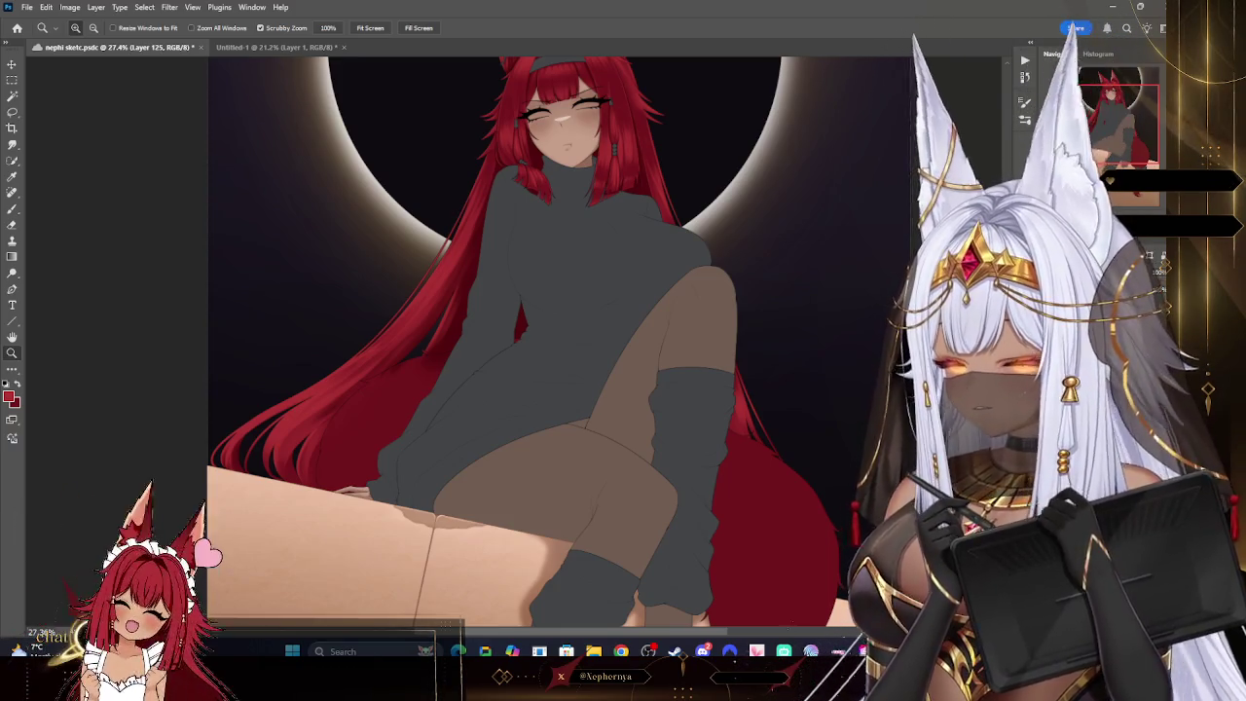
left_click(1100, 321)
left_click_drag(584, 292, 613, 292)
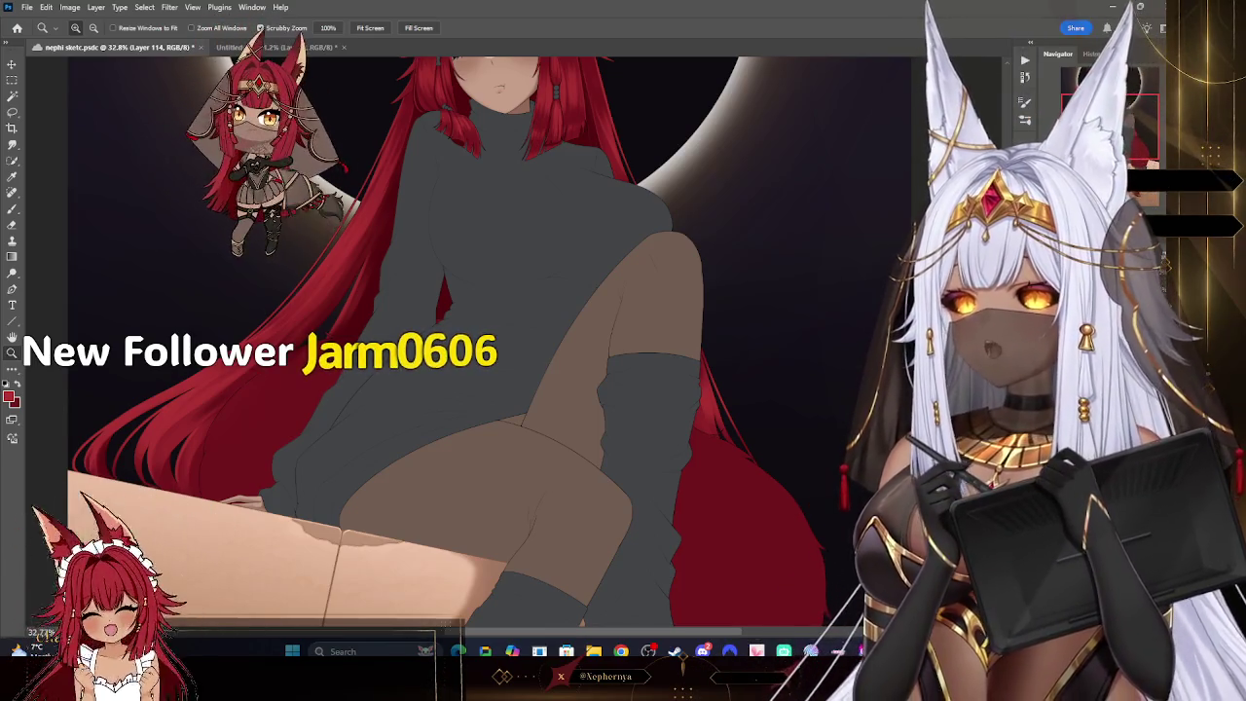
left_click(13, 210)
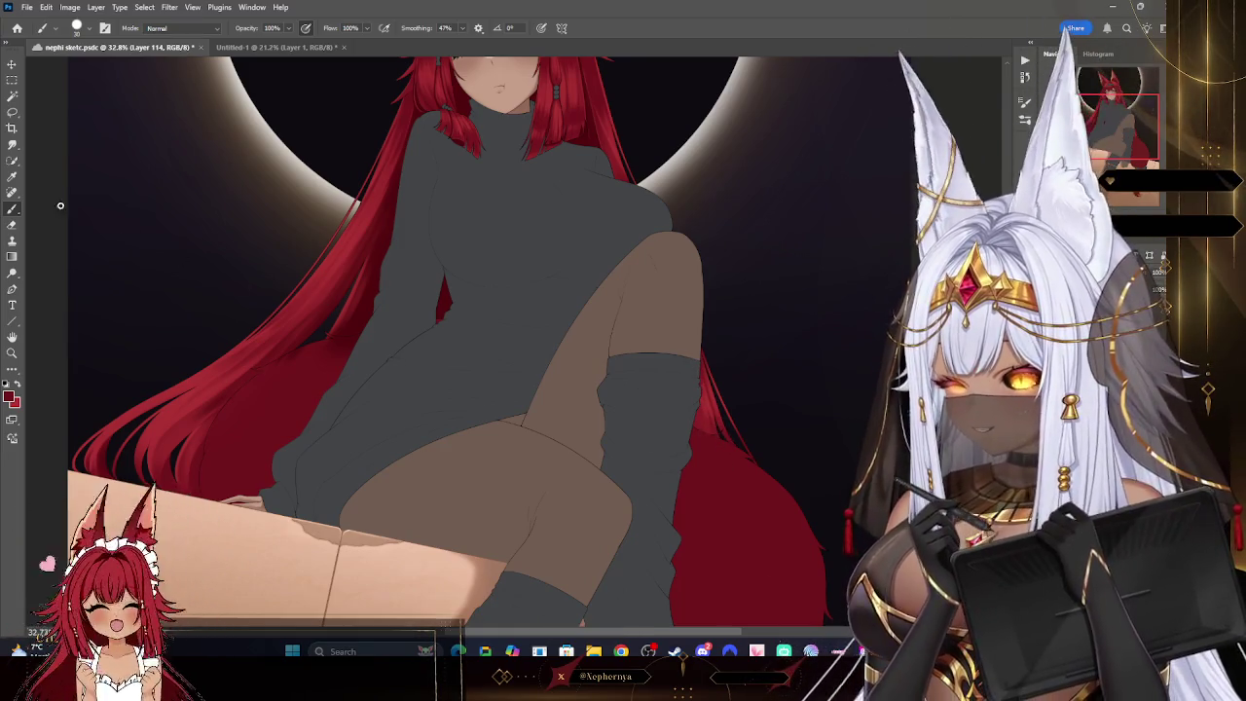
left_click(356, 314, "alt")
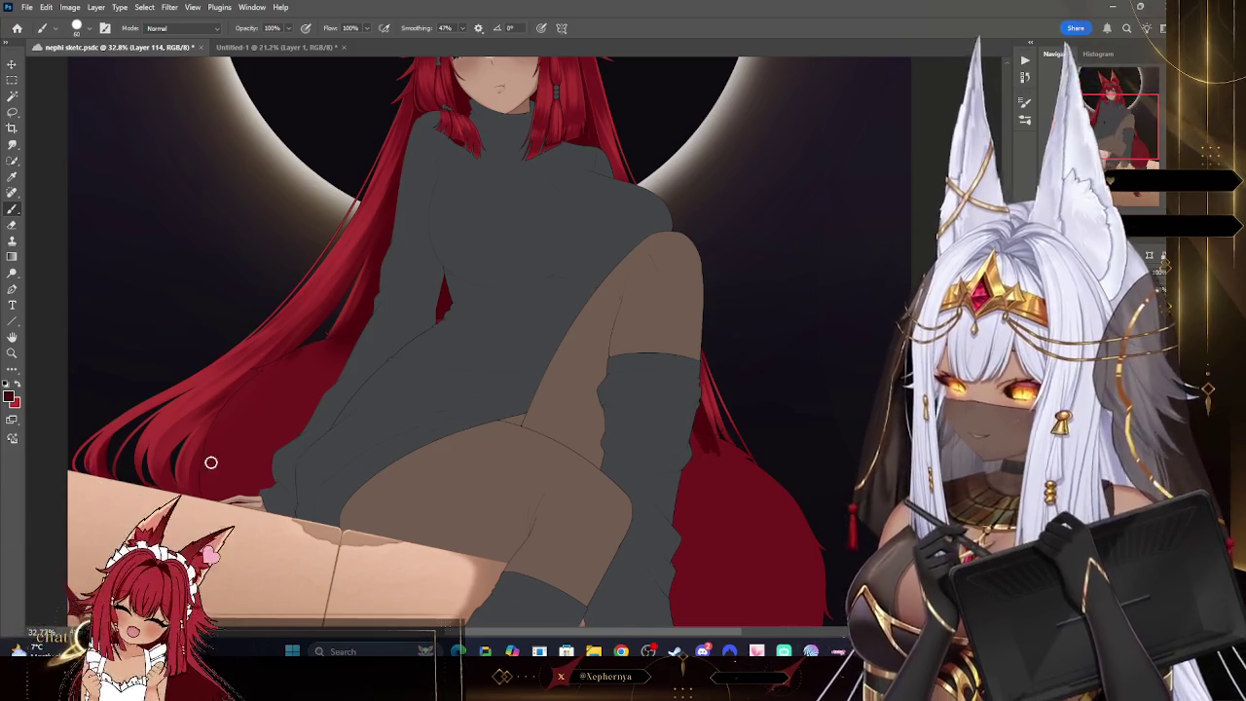
left_click(13, 352)
left_click(768, 331, "alt")
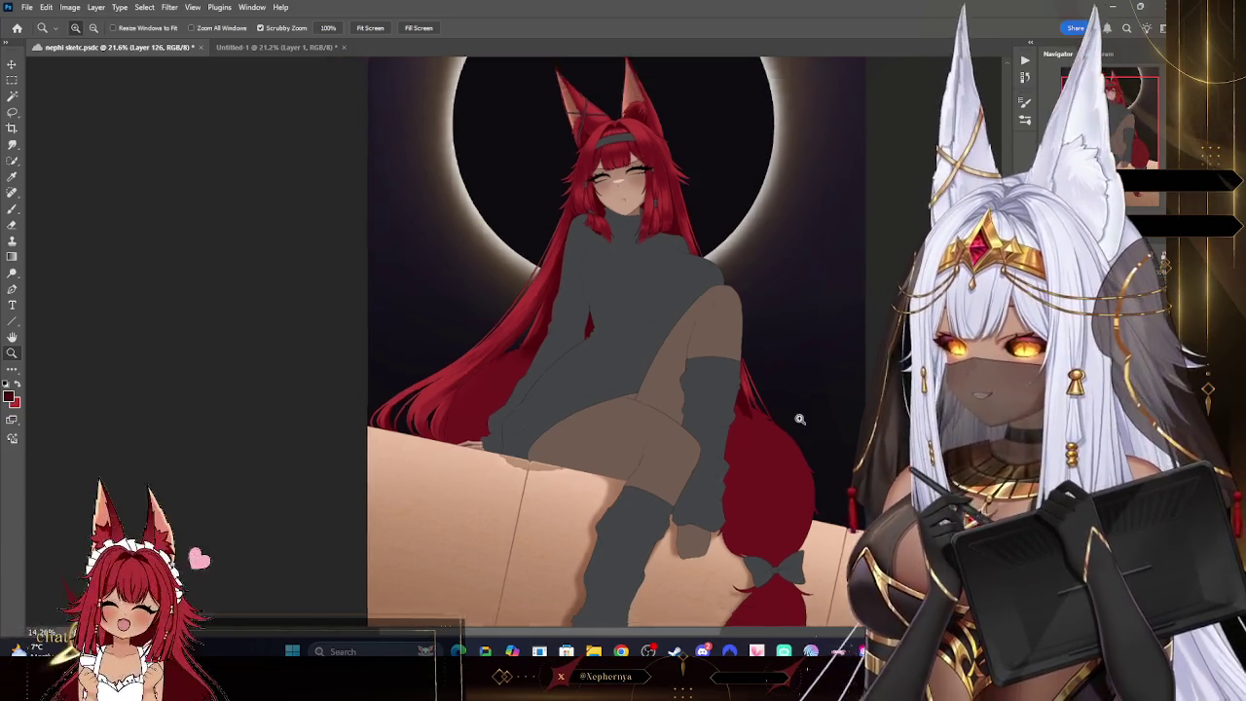
mouse_move(827, 433)
left_mouse_down()
mouse_move(750, 305)
mouse_move(781, 263)
left_mouse_up()
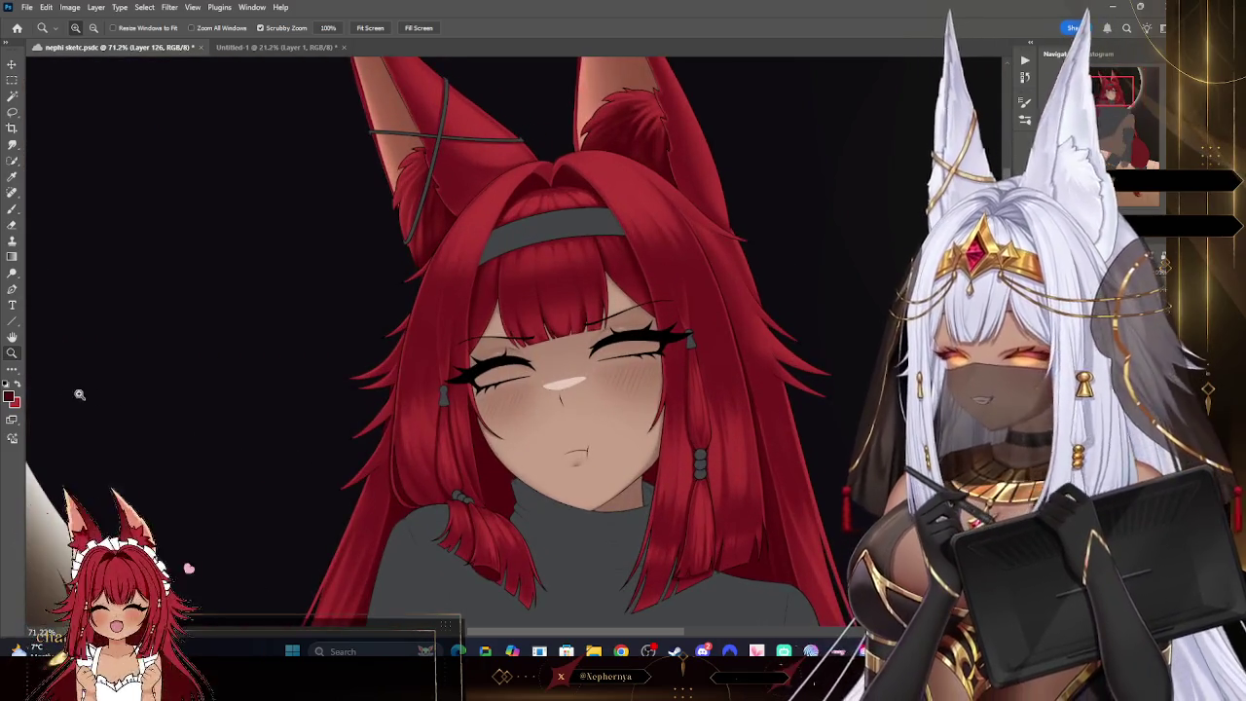
- Choose a pale pink foreground colour and brush a wide band across the bangs below the headband
left_click(12, 396)
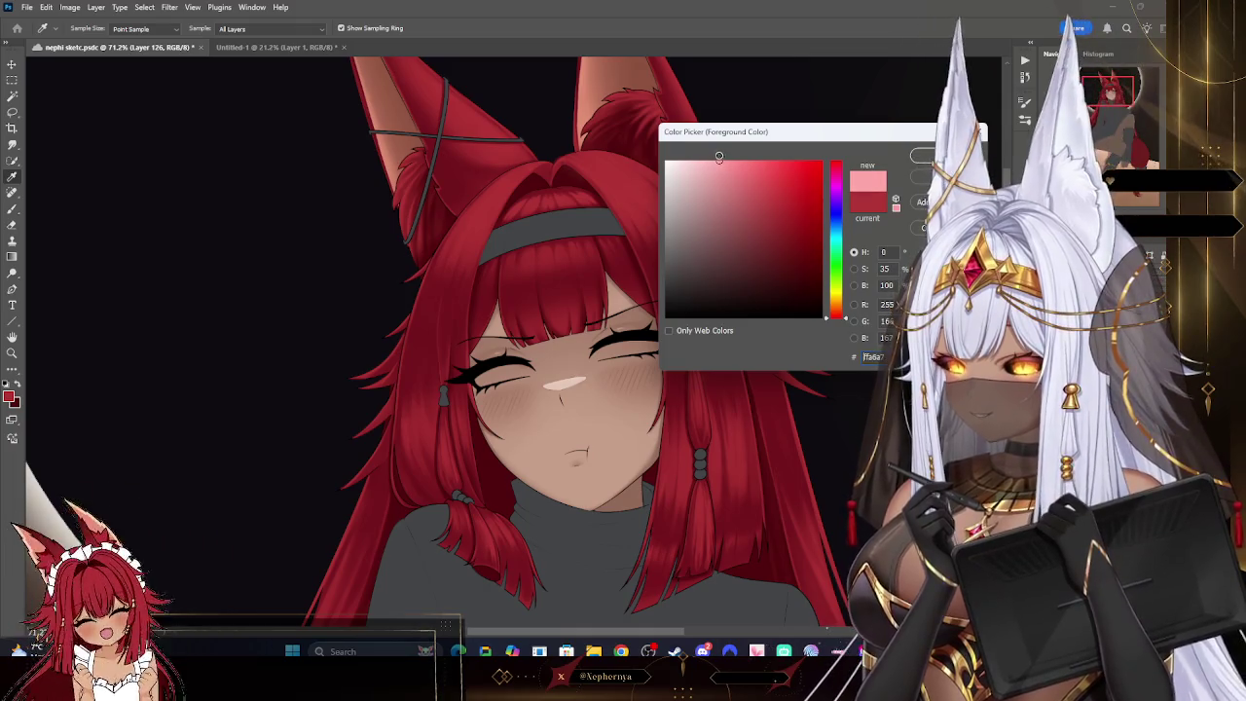
key("Return")
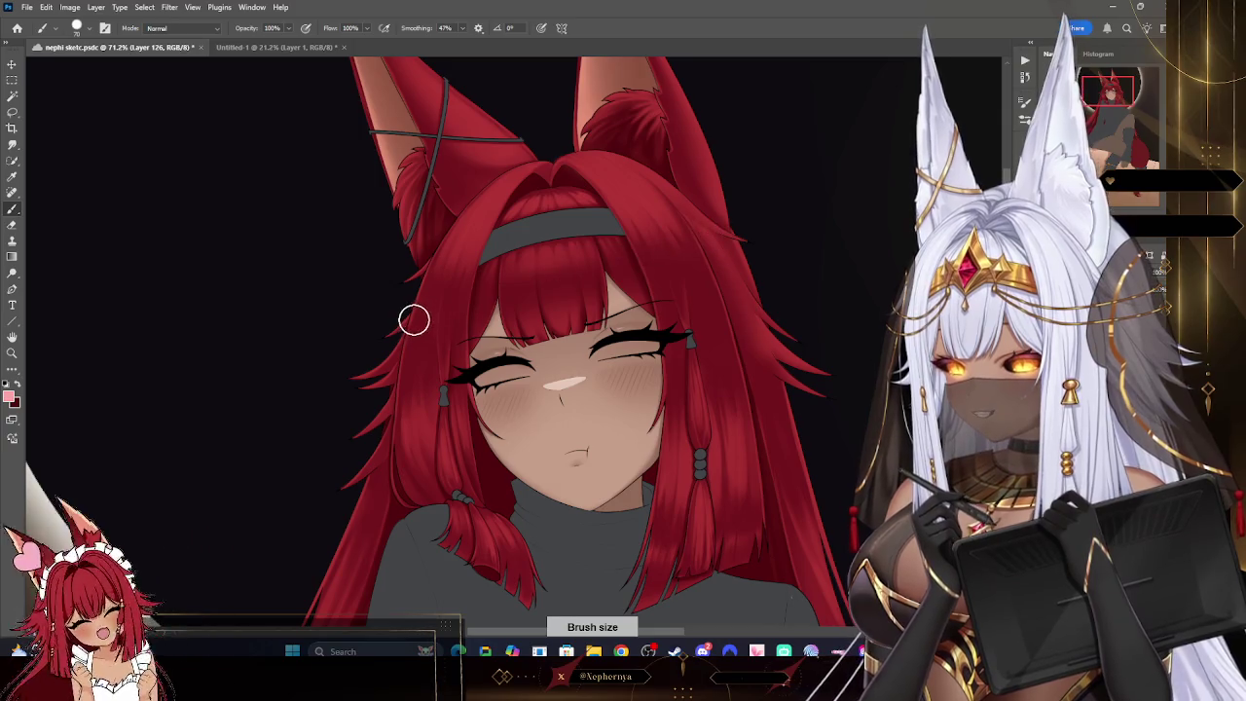
left_click_drag(409, 318, 744, 251)
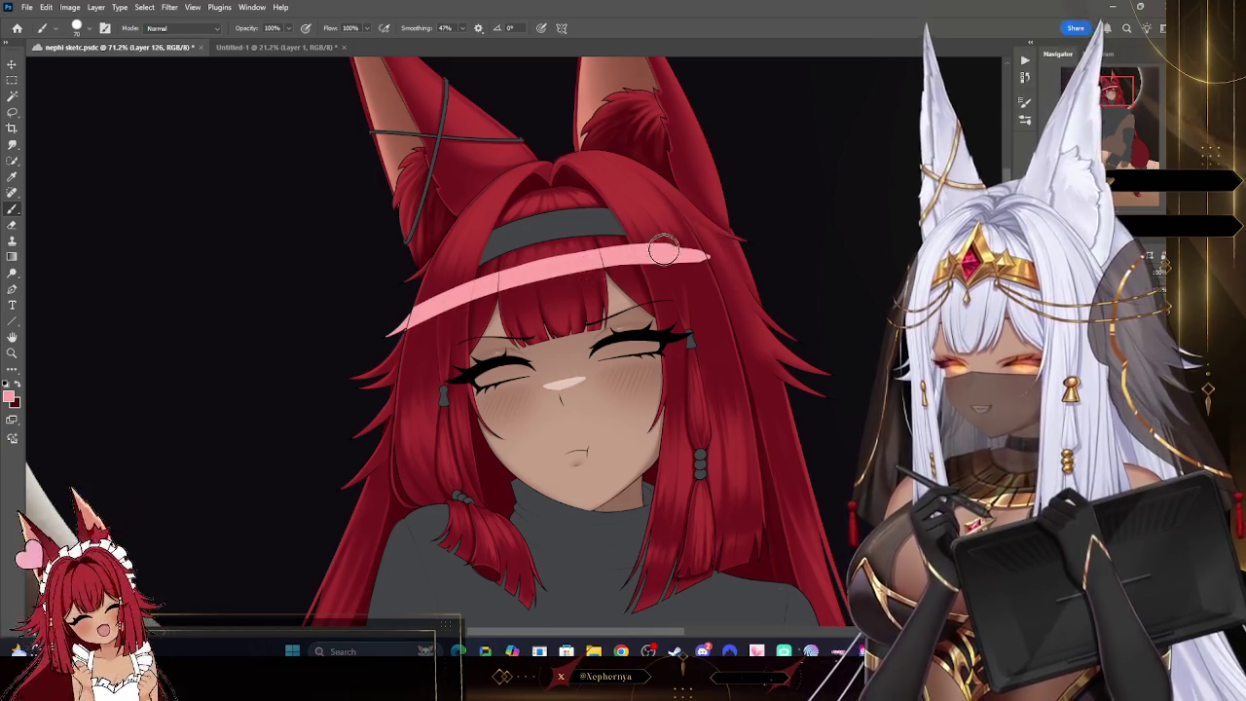
left_click_drag(574, 255, 745, 243)
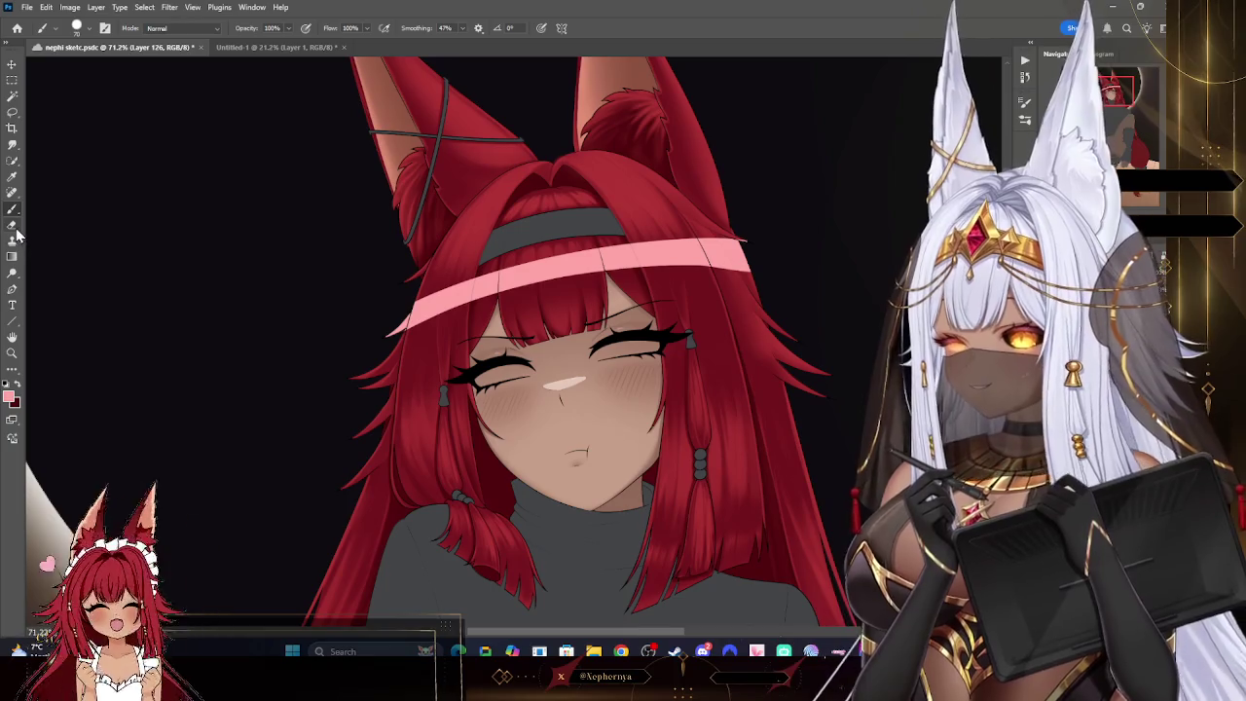
- Size the eraser for fine detail and erase strand gaps into the pink bangs highlight
key("e")
right_click(114, 55)
key("Return")
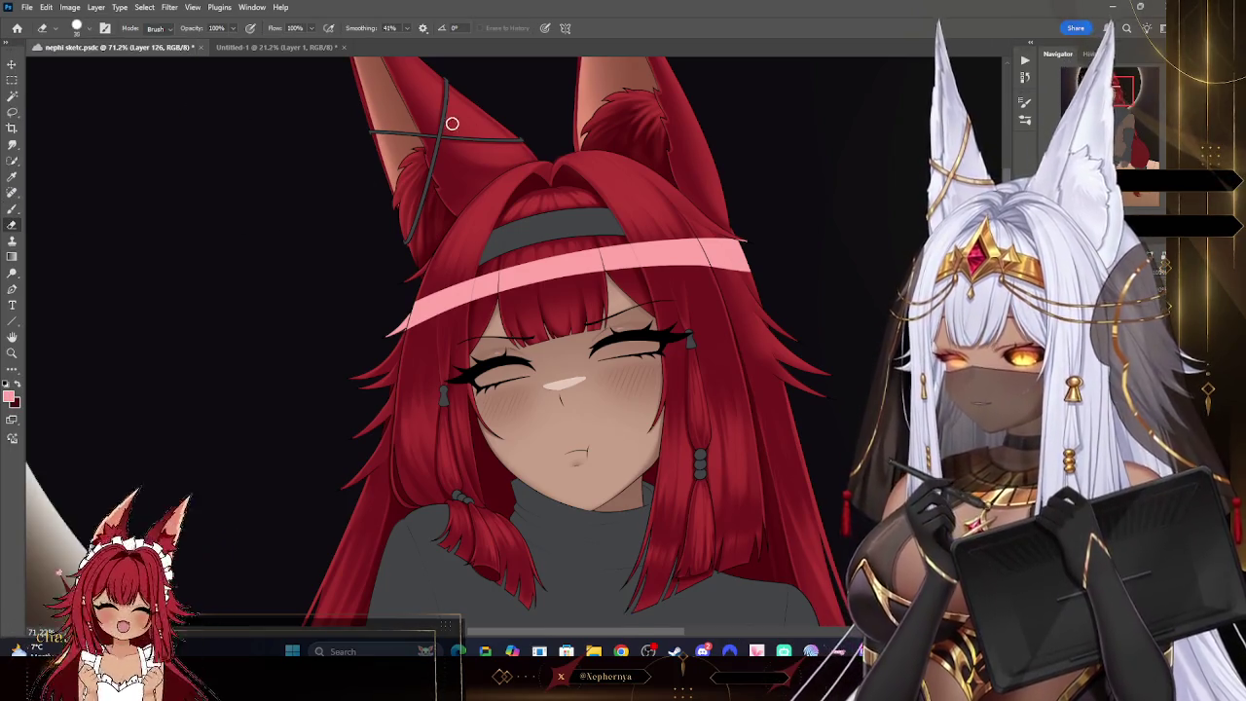
key("bracketright")
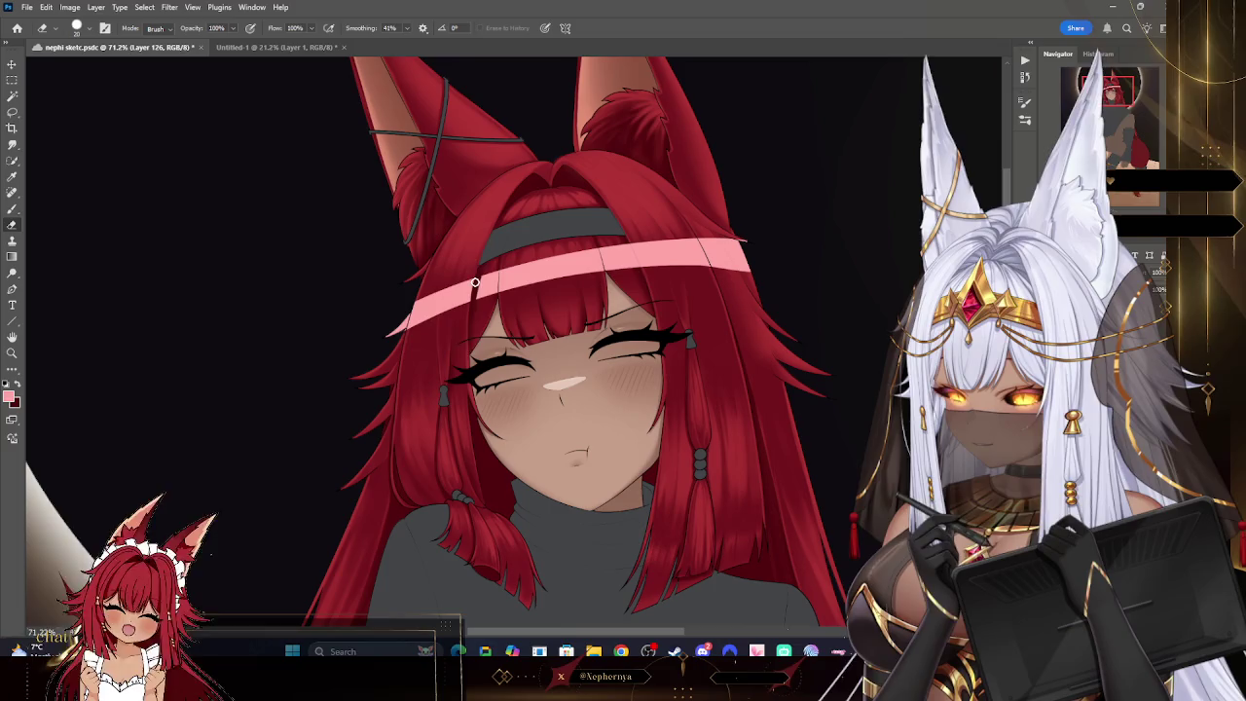
key("bracketleft")
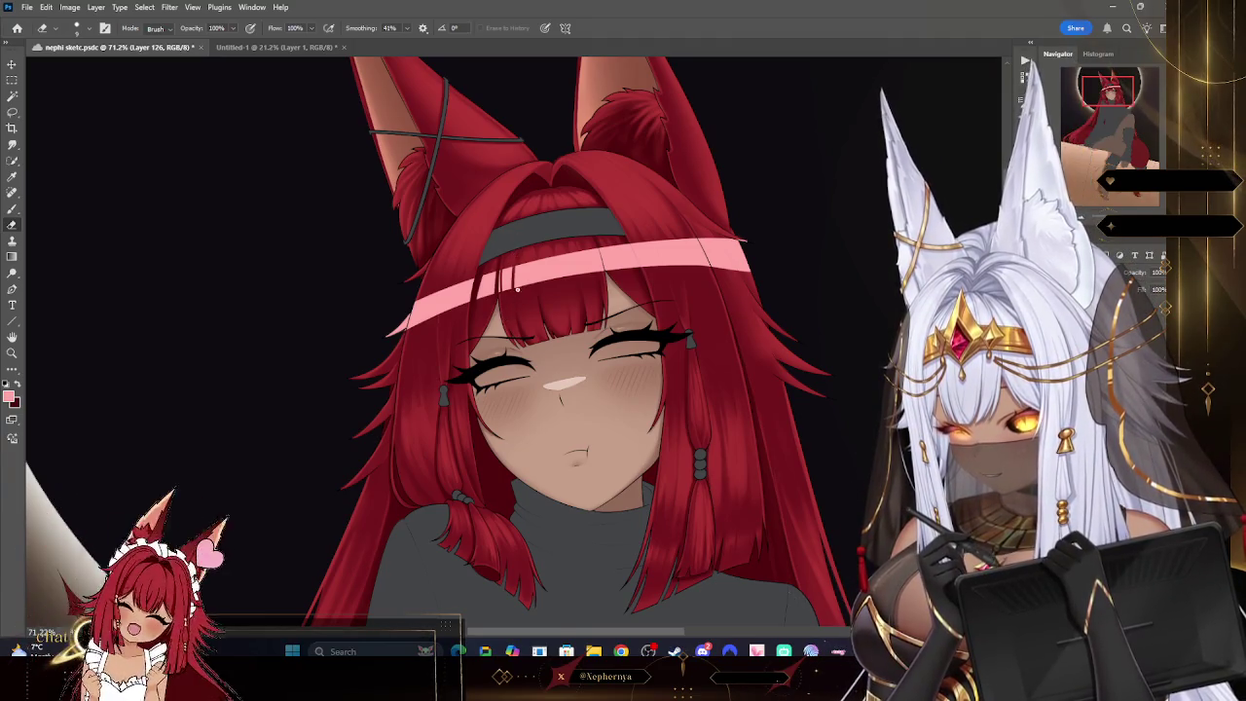
key("bracketright")
key("bracketright")
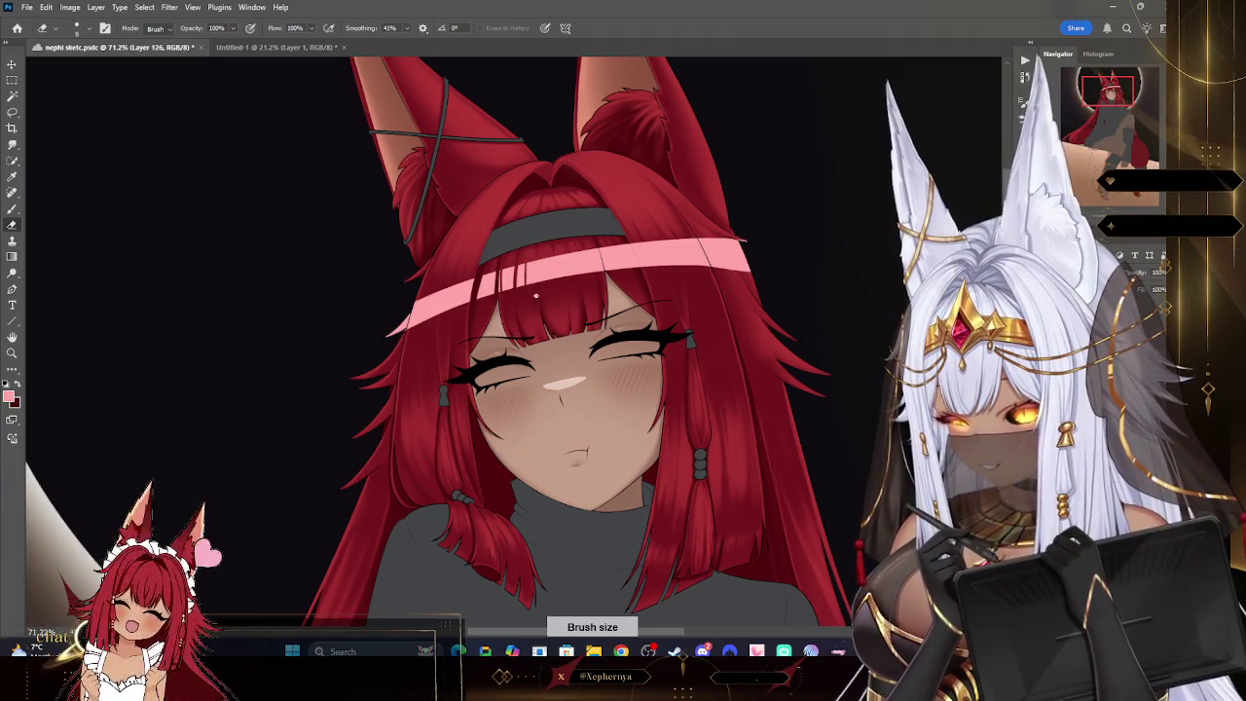
left_click_drag(555, 278, 559, 255)
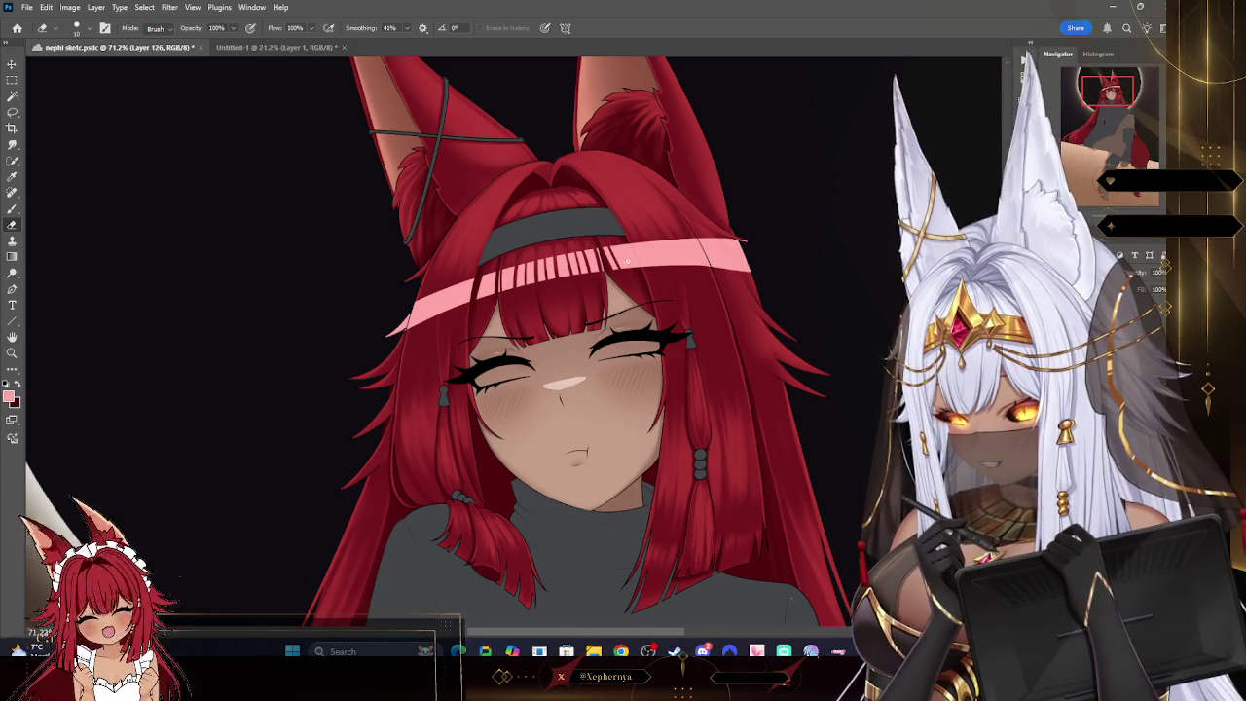
- Undo a stray eraser stroke, trim the highlight's right end, and shrink the eraser for finer cuts
key("bracketright")
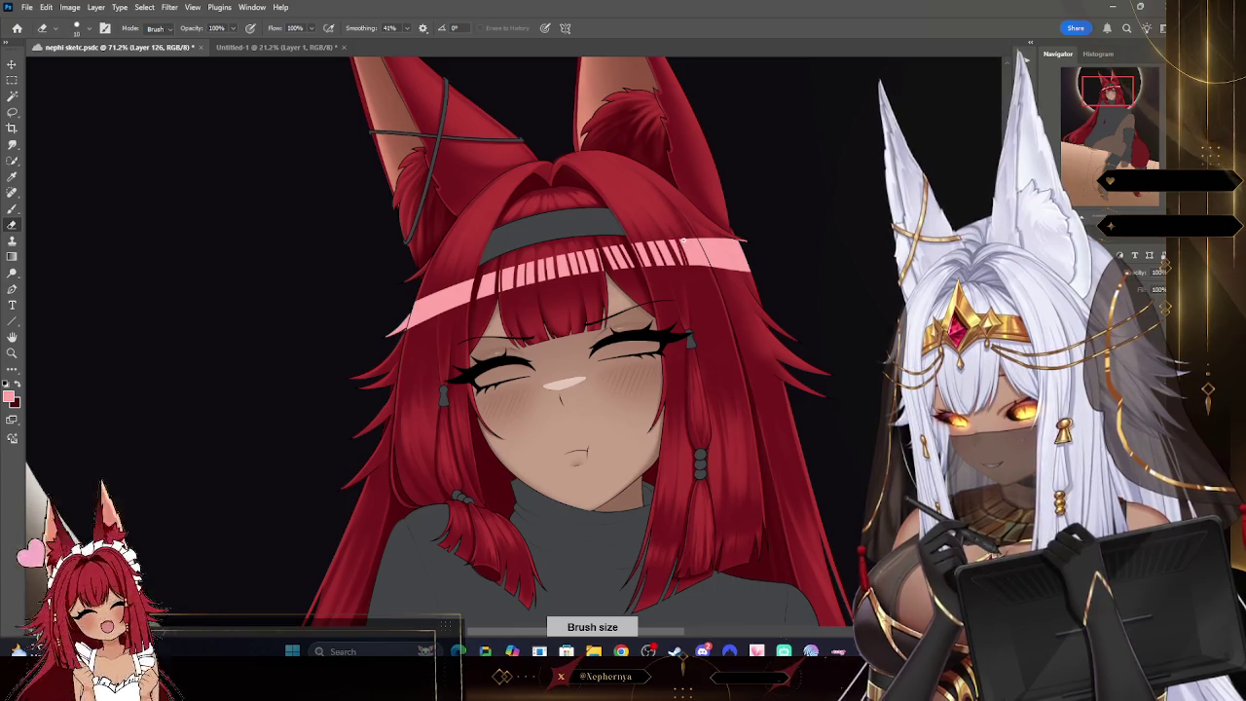
key("bracketright")
key("bracketright")
key("bracketright")
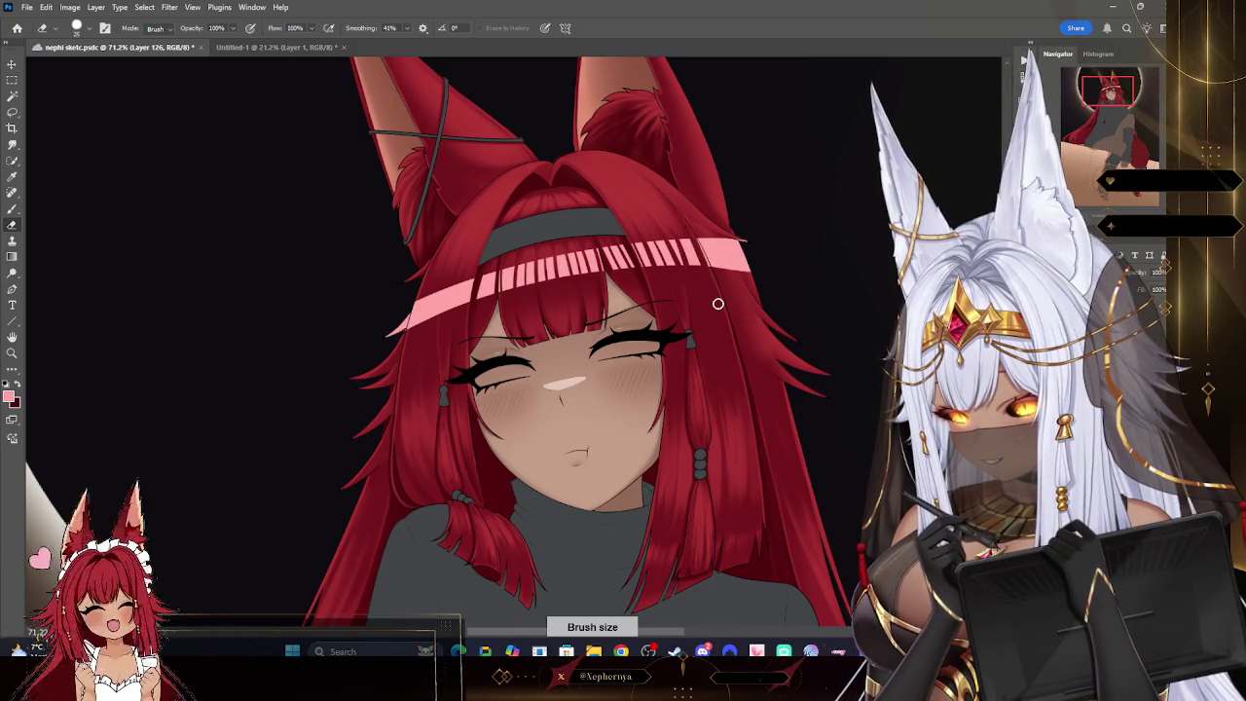
key("bracketleft")
key("bracketleft")
key("ctrl+z")
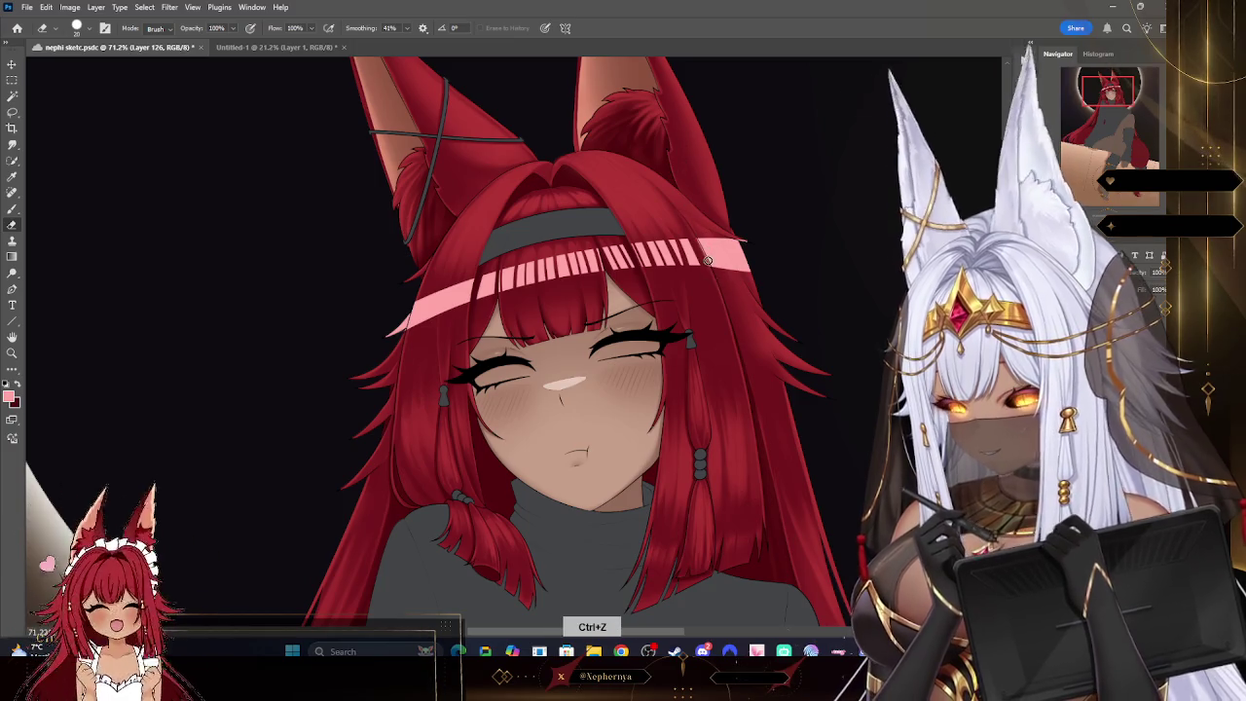
key("bracketleft")
key("bracketleft")
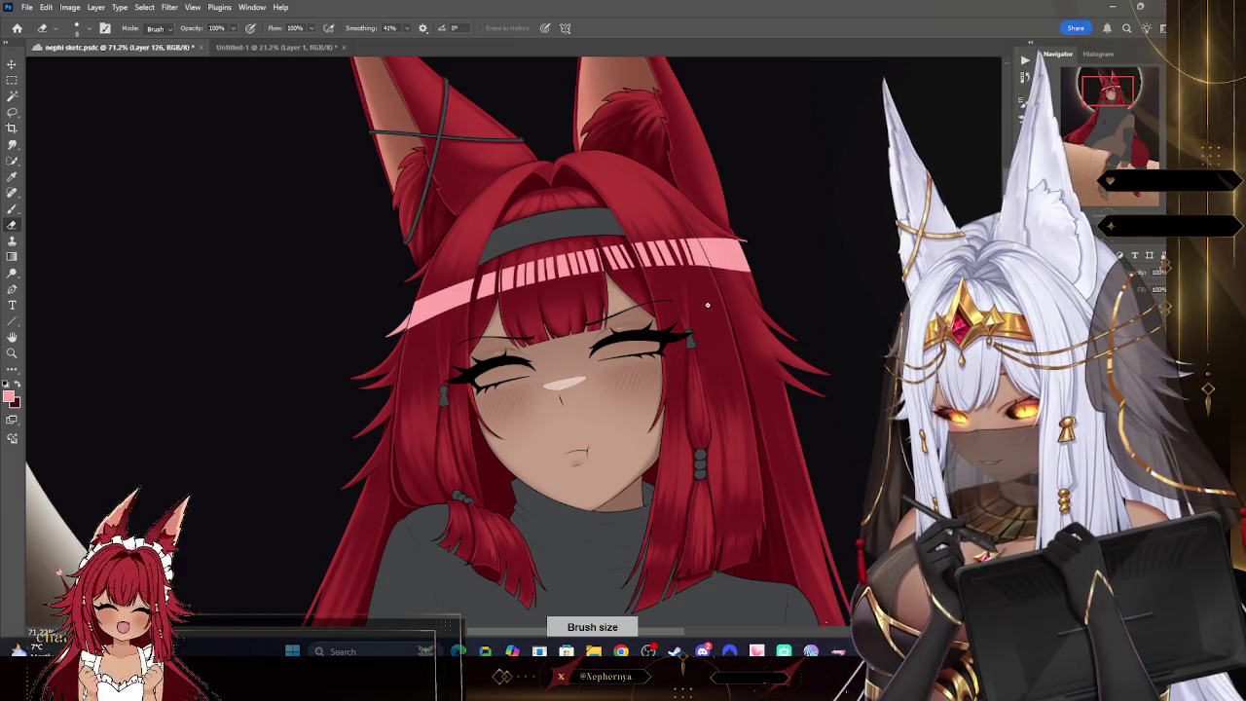
key("bracketright")
key("bracketright")
key("bracketright")
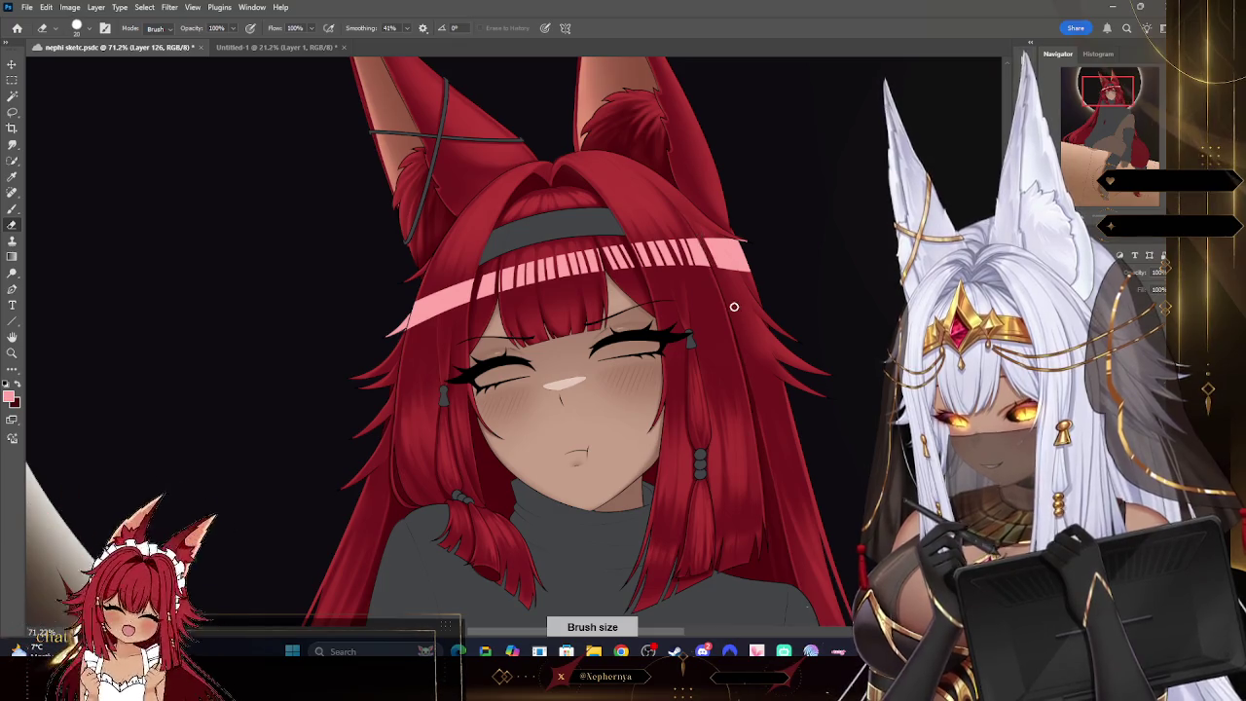
left_click_drag(747, 254, 722, 255)
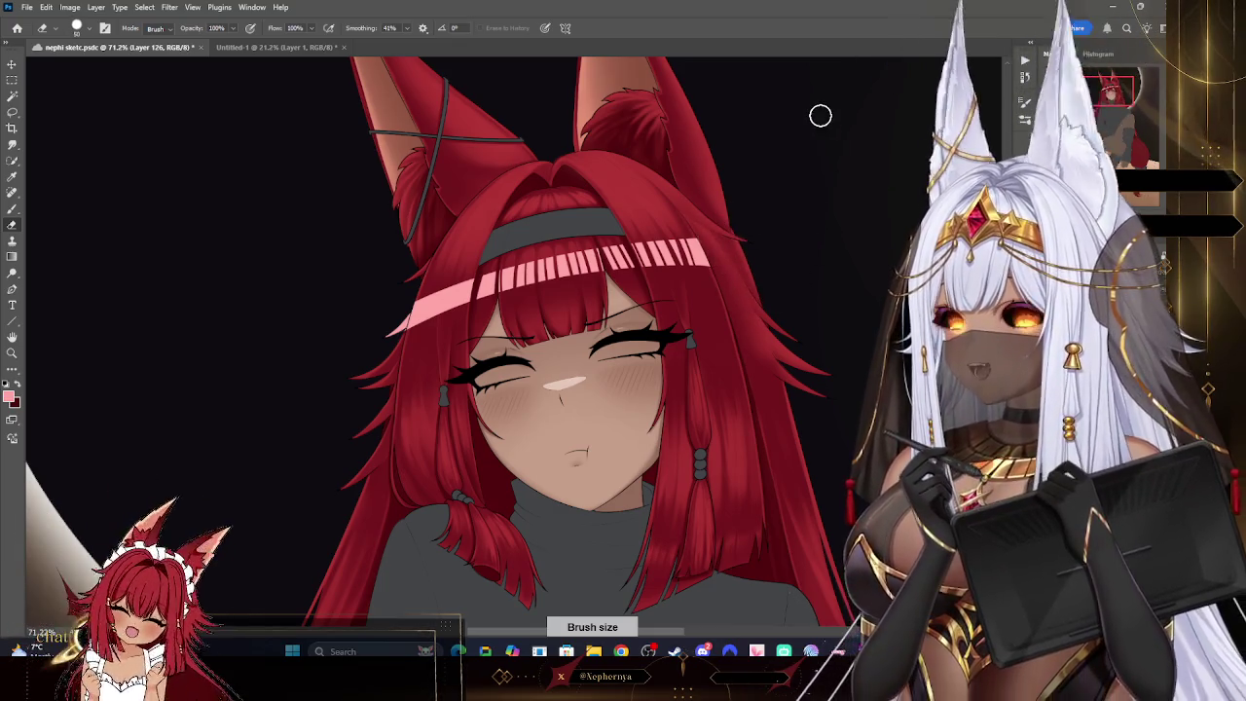
key("bracketleft")
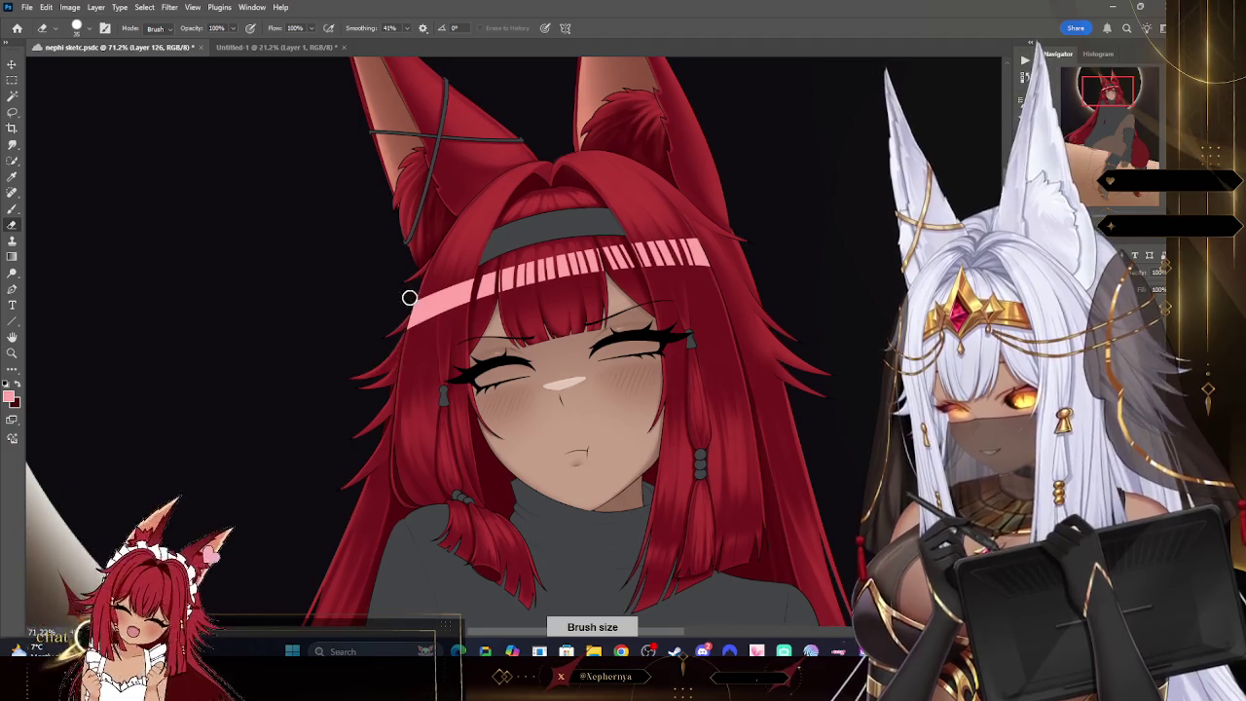
key("bracketleft")
key("bracketleft")
key("bracketleft")
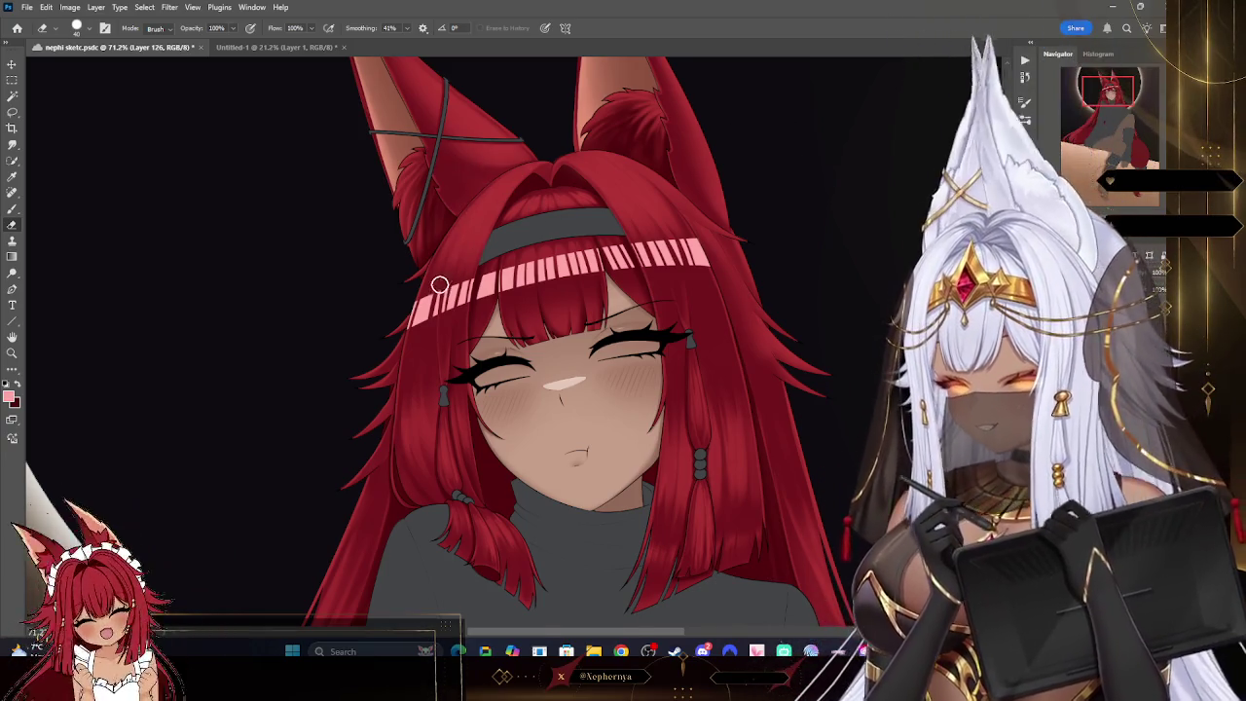
key("bracketleft")
key("bracketleft")
key("bracketleft")
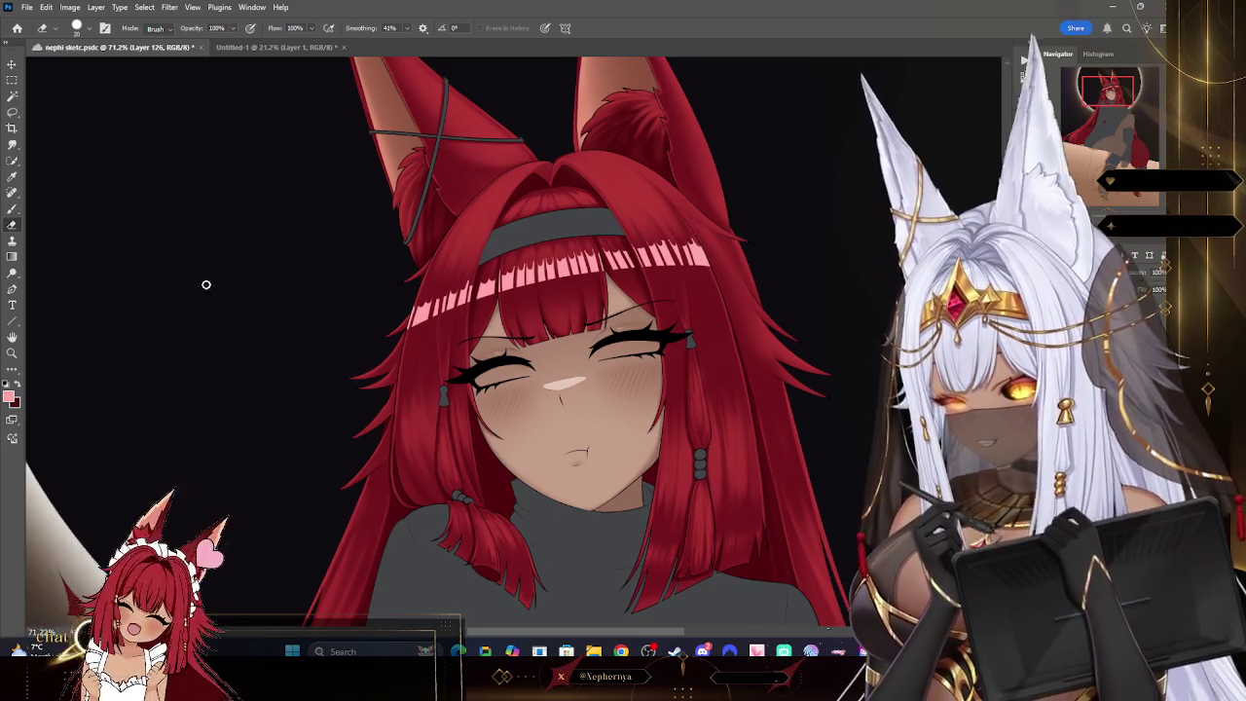
- Smudge the pink stripes into the red hair, then return to the Eraser enlarged to about 175
key("r")
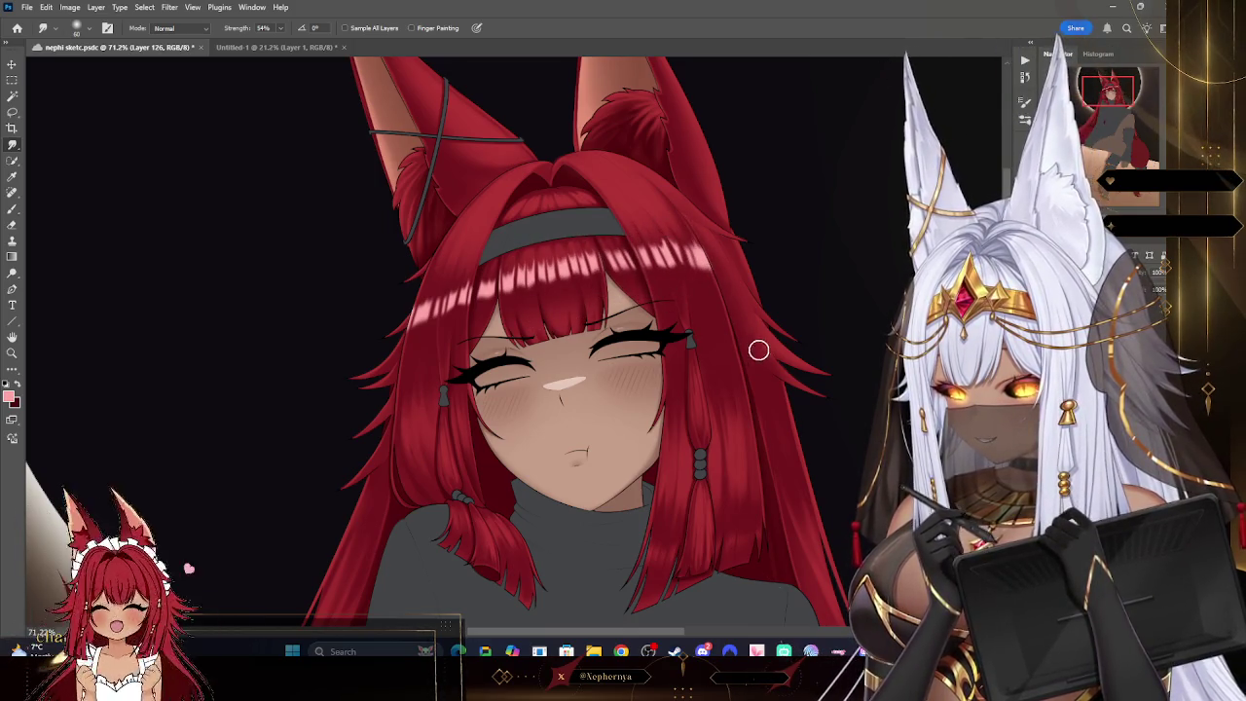
left_click(12, 225)
left_click(77, 28)
left_click(251, 44)
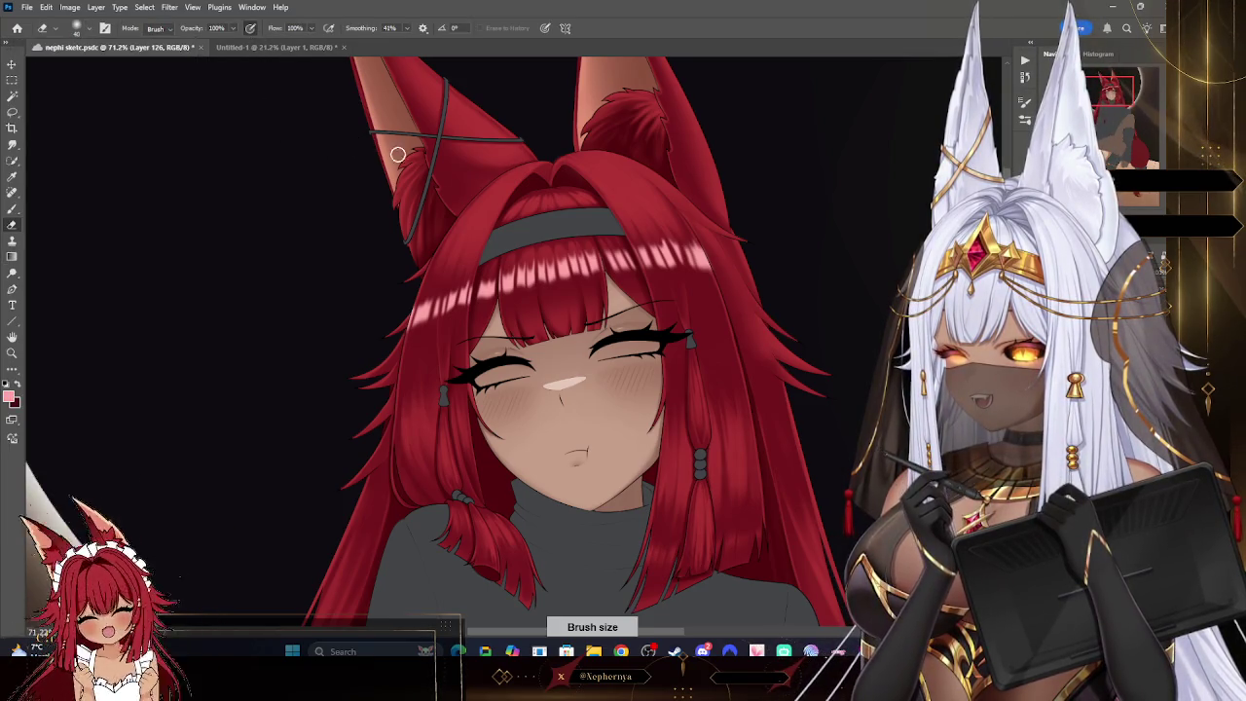
key("bracketright")
key("bracketright")
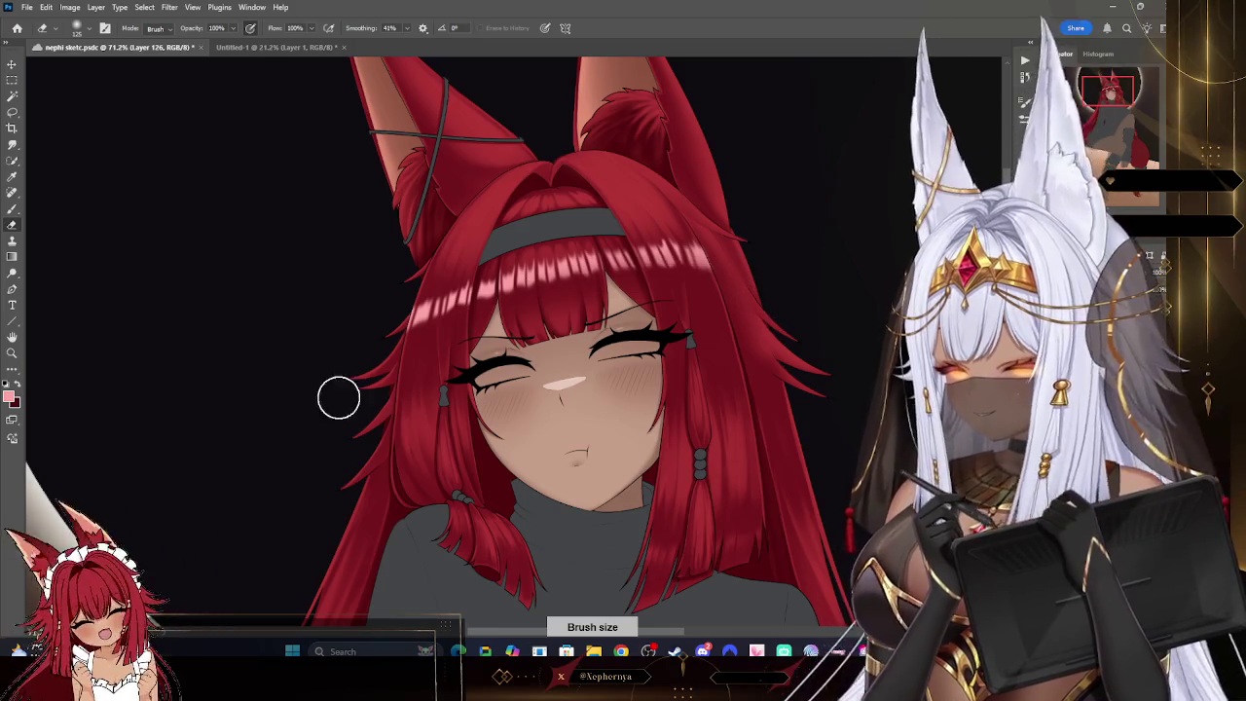
key("bracketright")
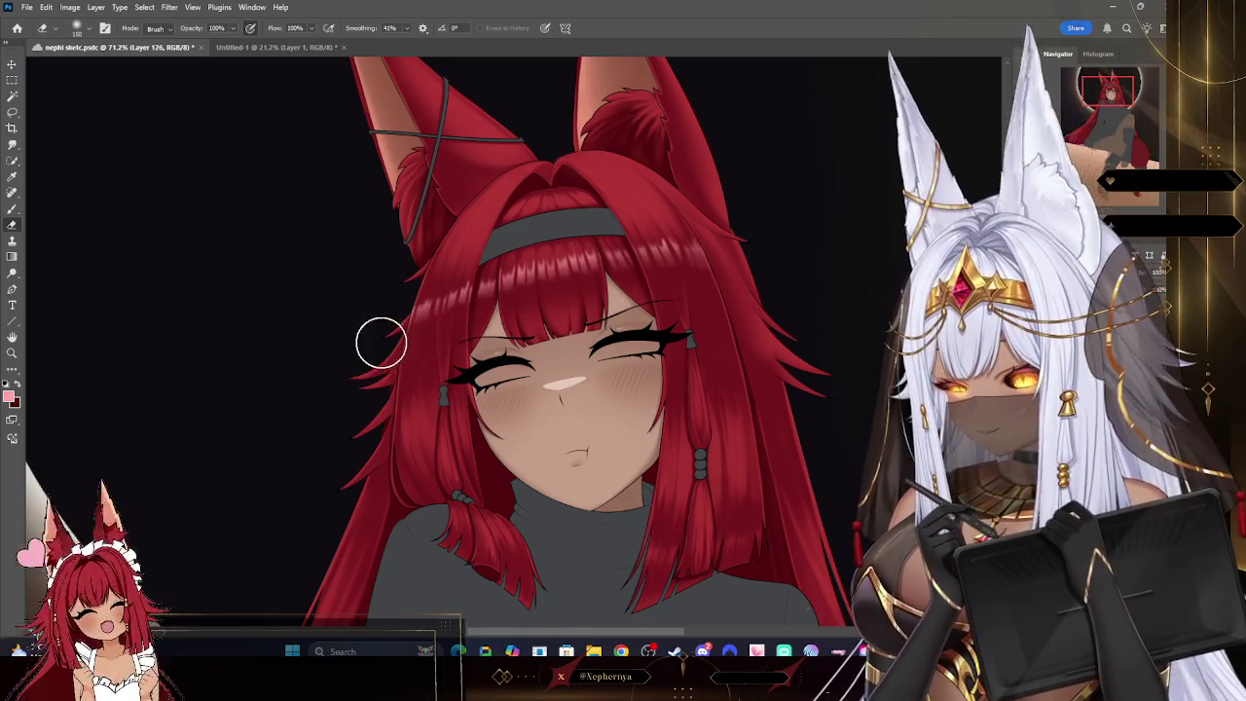
key("bracketright")
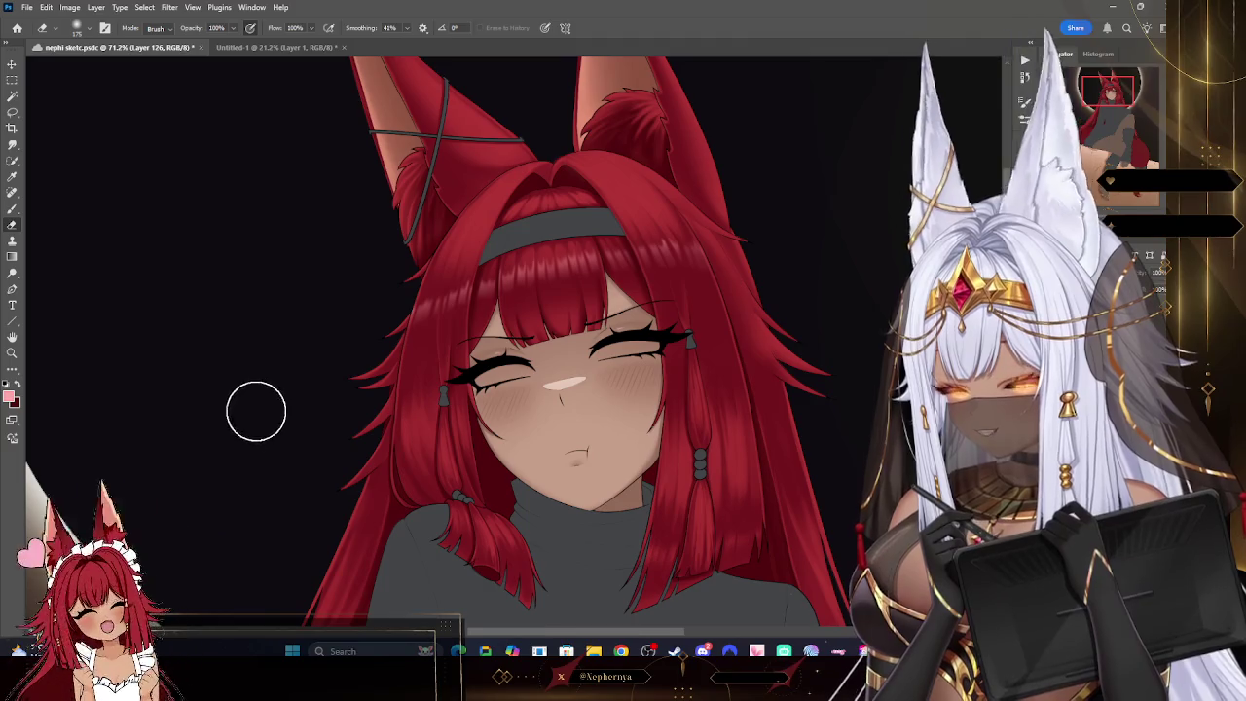
- Zoom in on the face and eyes, zoom back out, and save the artwork
key("z")
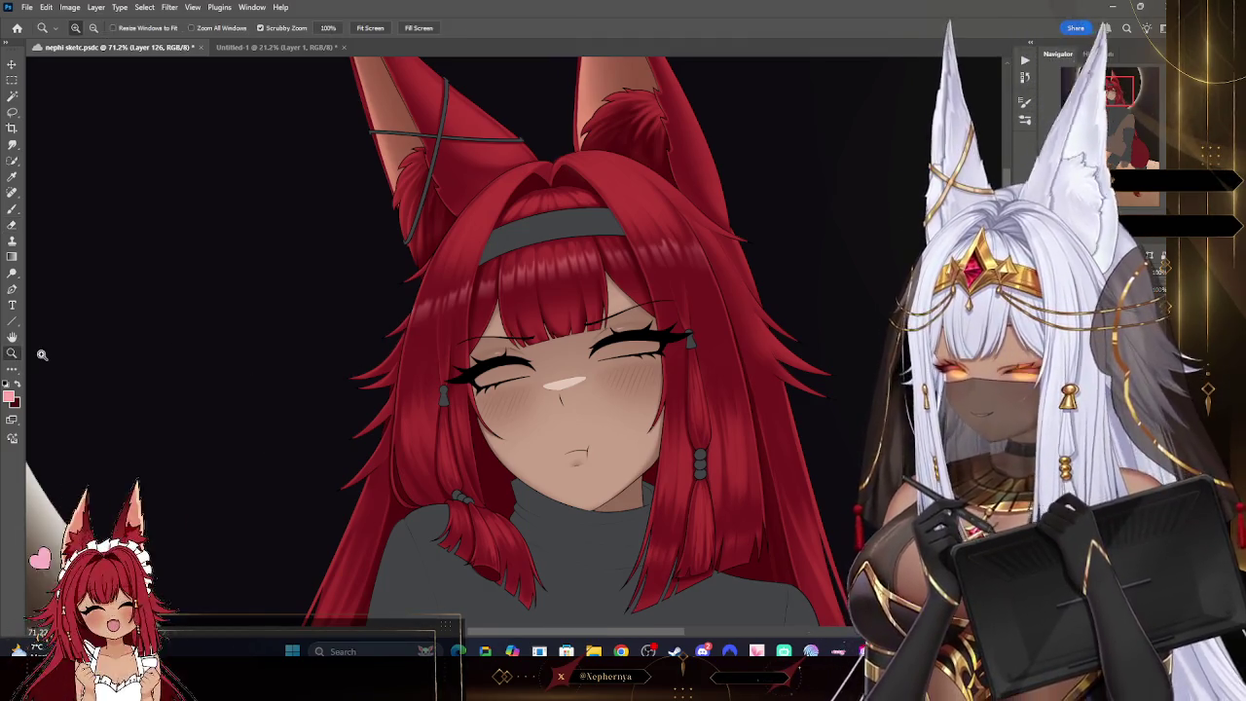
left_click(689, 238, "alt")
mouse_move(689, 239)
left_mouse_down()
mouse_move(760, 273)
mouse_move(793, 378)
left_mouse_up()
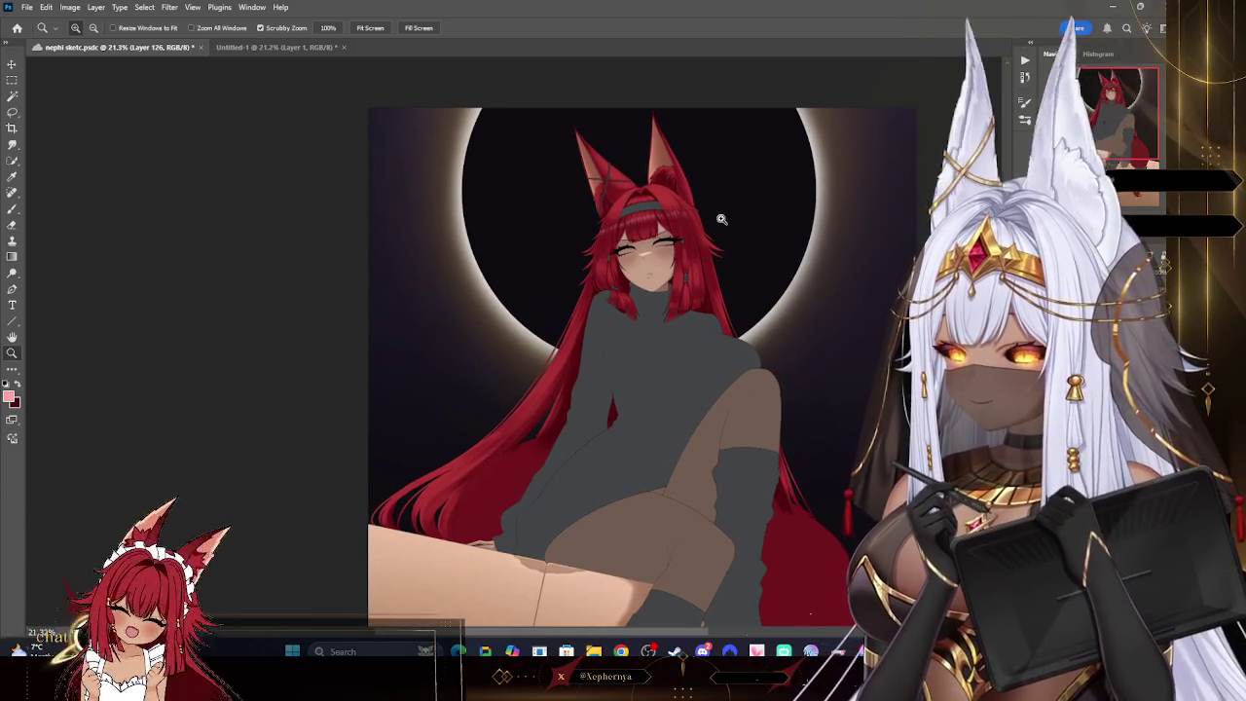
left_click_drag(721, 219, 761, 292)
left_click(30, 13)
left_click(160, 143)
- Scrubby-zoom out until the whole fox girl and the bottom of the canvas show
mouse_move(796, 342)
left_mouse_down()
mouse_move(823, 365)
mouse_move(797, 341)
left_mouse_up()
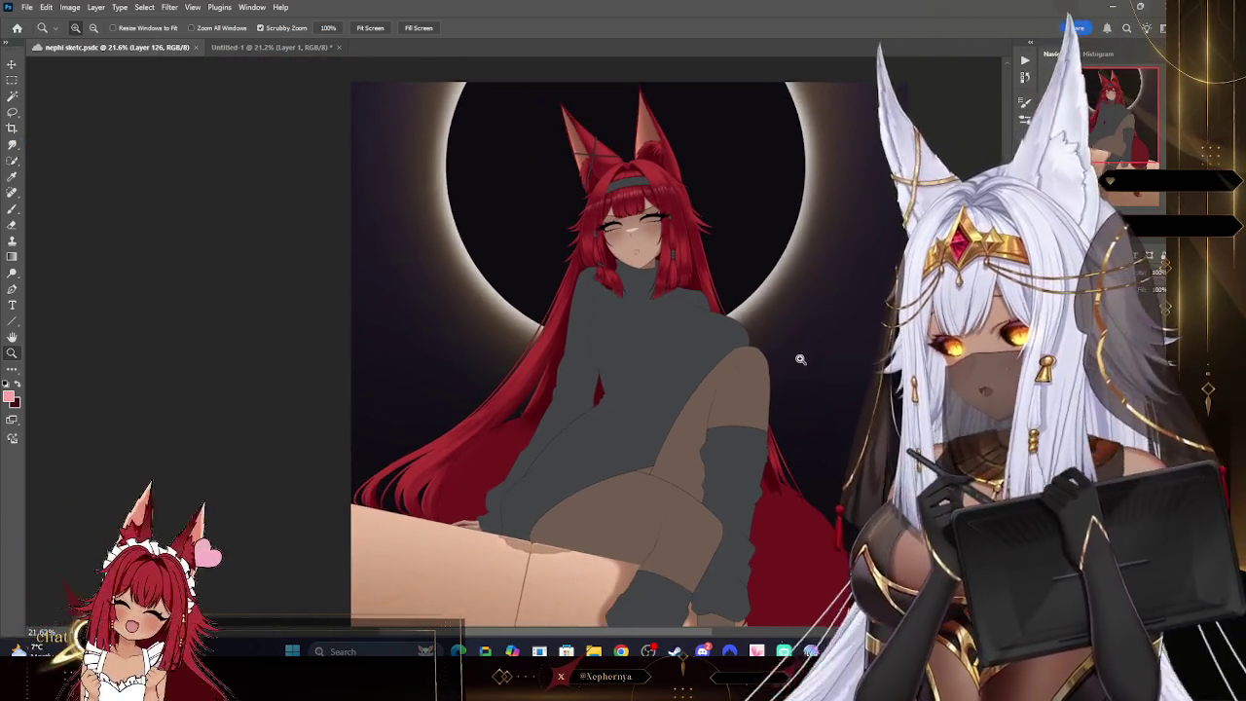
left_click_drag(793, 338, 809, 414)
left_click(804, 428)
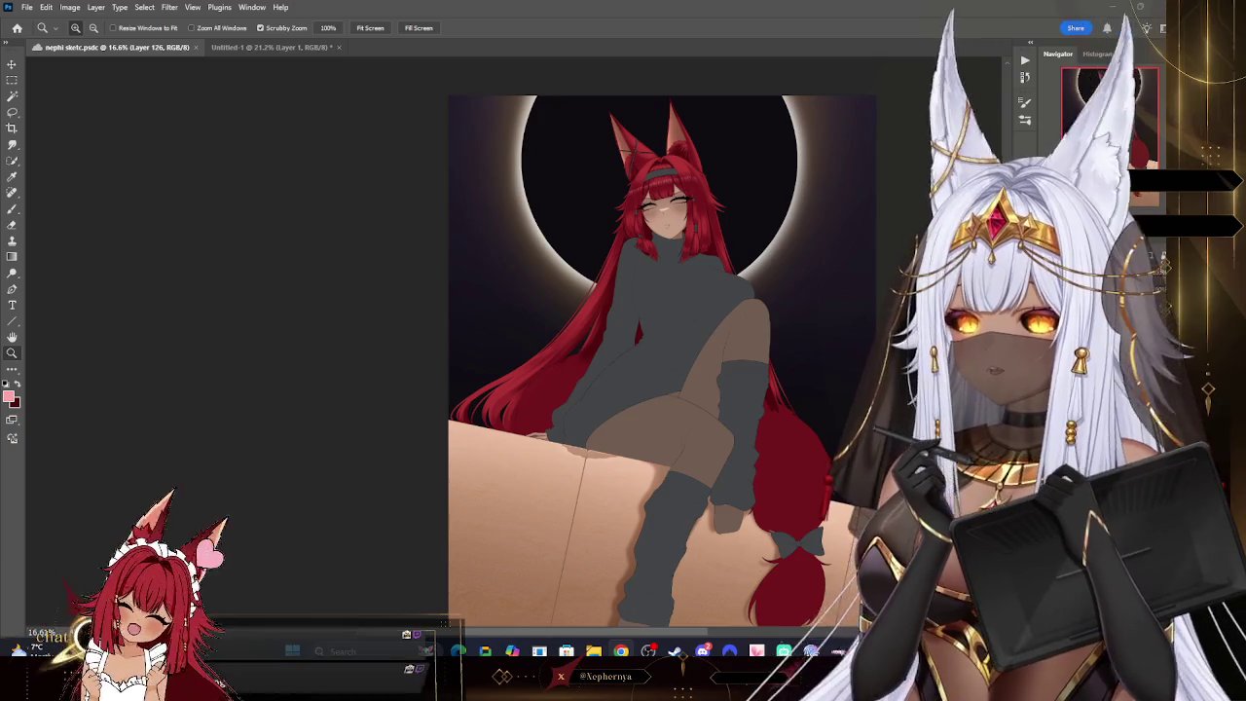
mouse_move(809, 444)
left_mouse_down()
mouse_move(791, 427)
mouse_move(829, 432)
left_mouse_up()
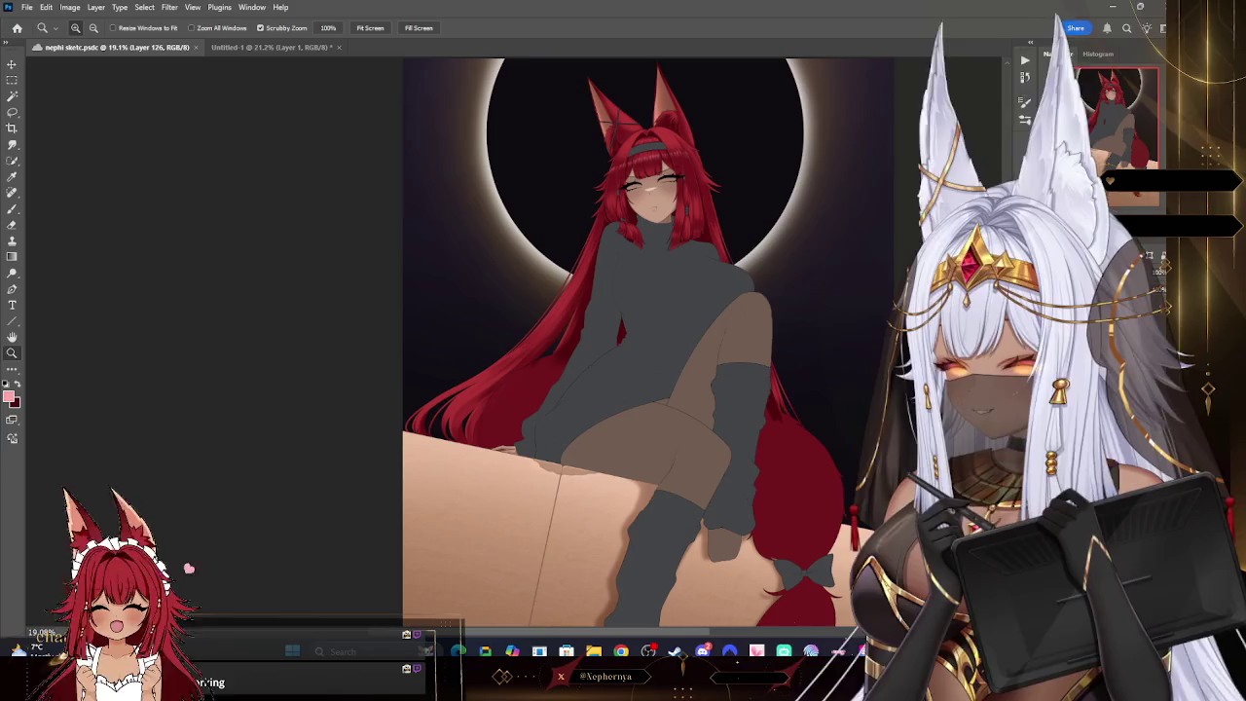
- Cycle between Layer 125 and Layer 112 to check the face-detail layer
key("alt+bracketleft")
key("alt+bracketleft")
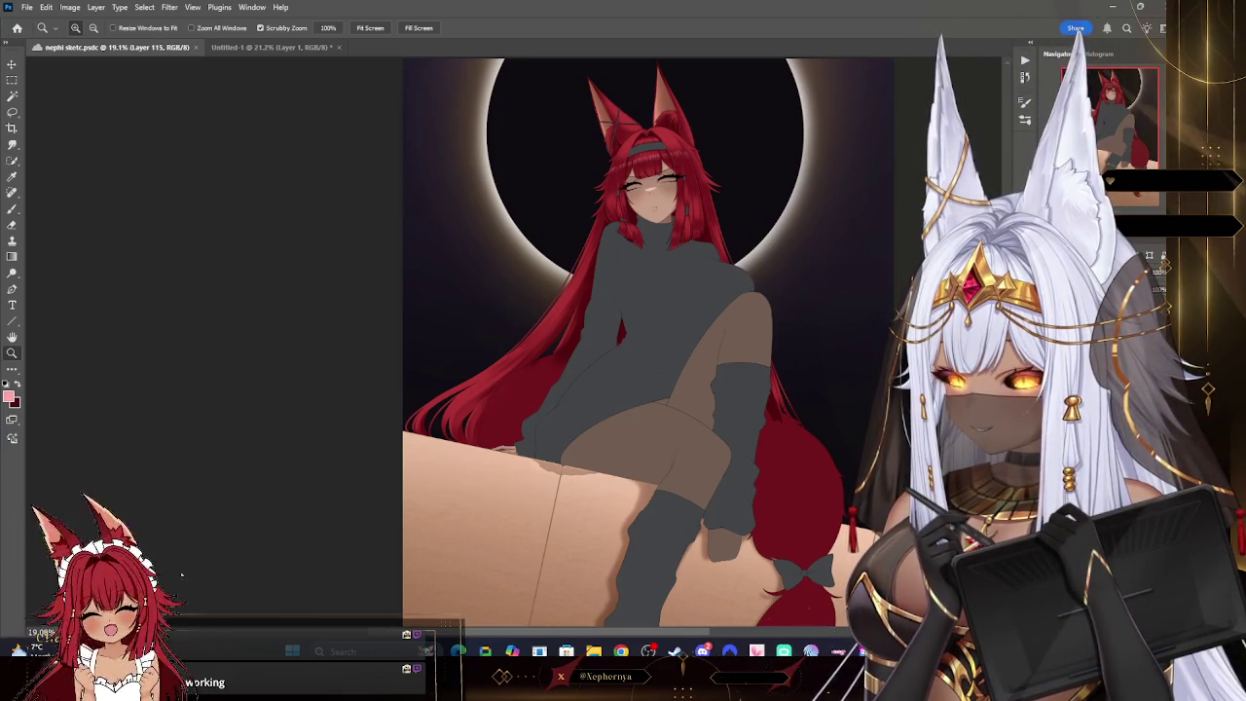
key("alt+bracketright")
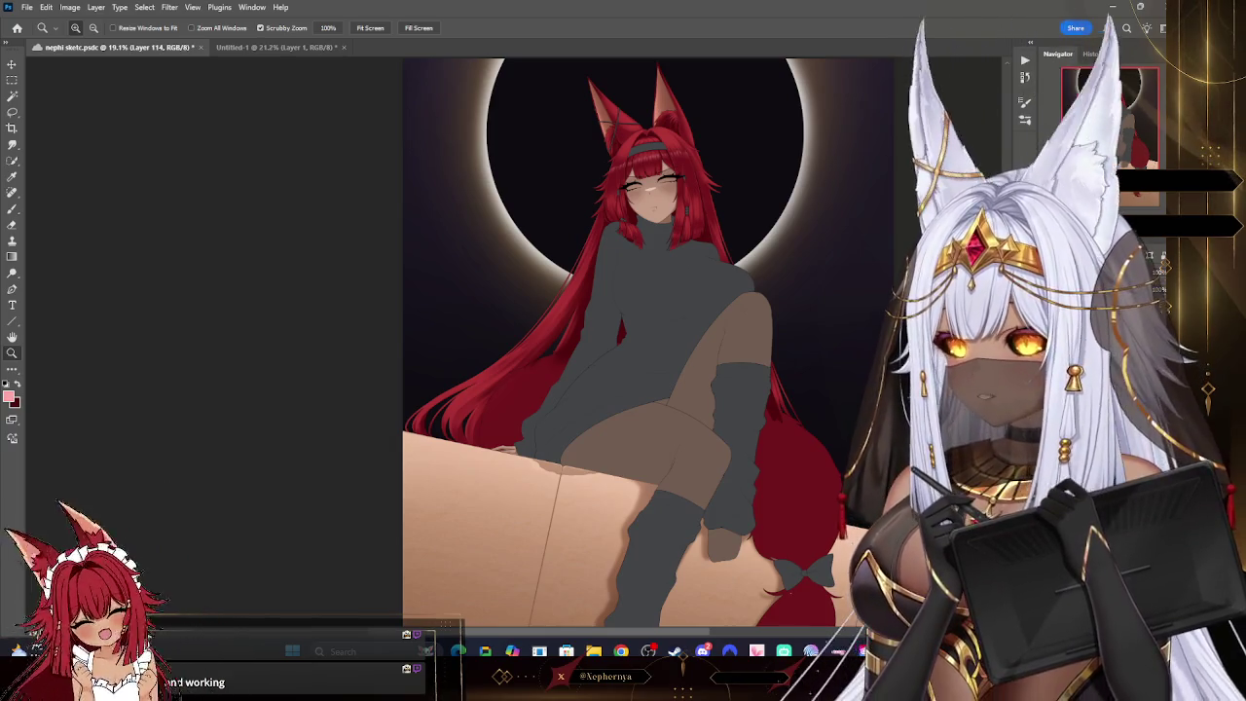
key("alt+bracketleft")
key("alt+bracketleft")
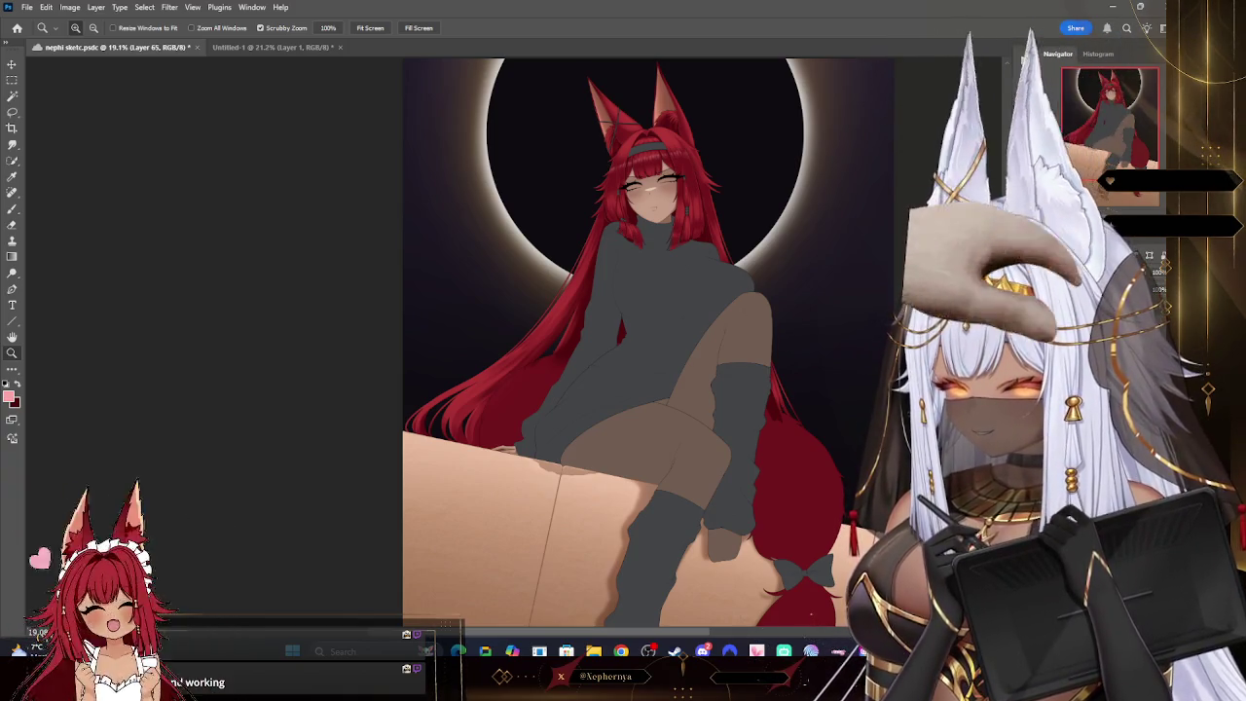
key("ctrl+z")
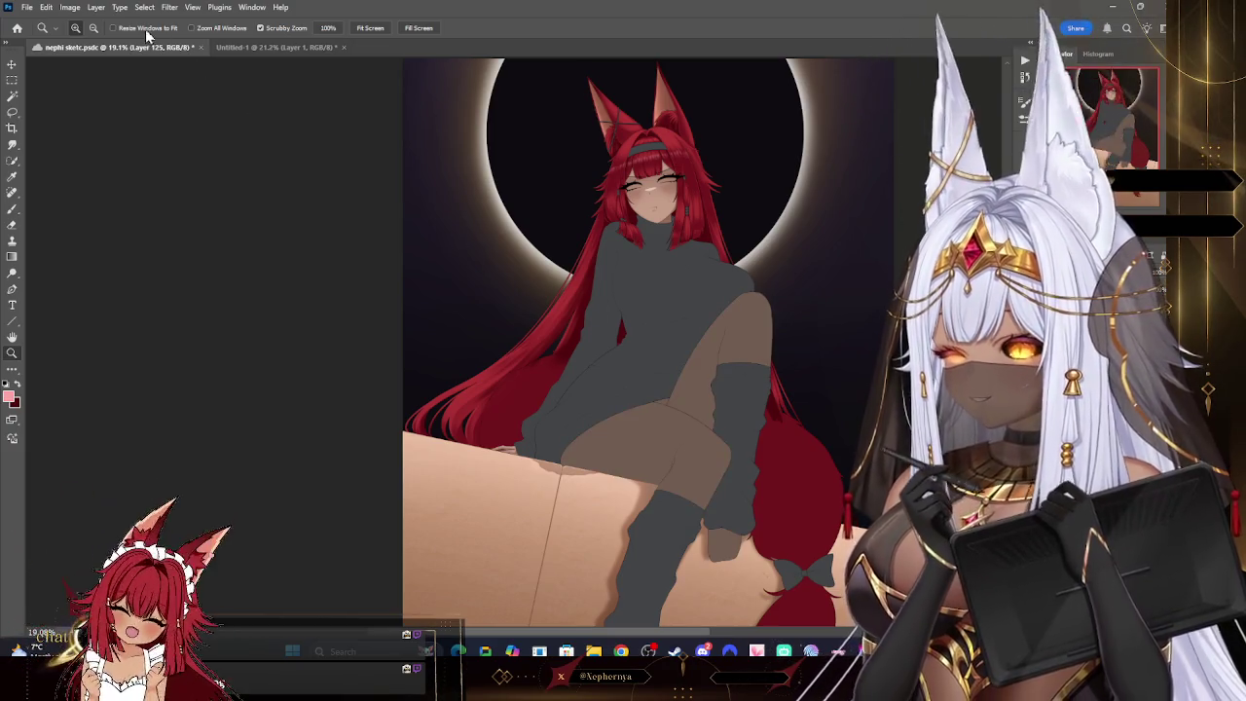
left_click(95, 6)
left_click(151, 216)
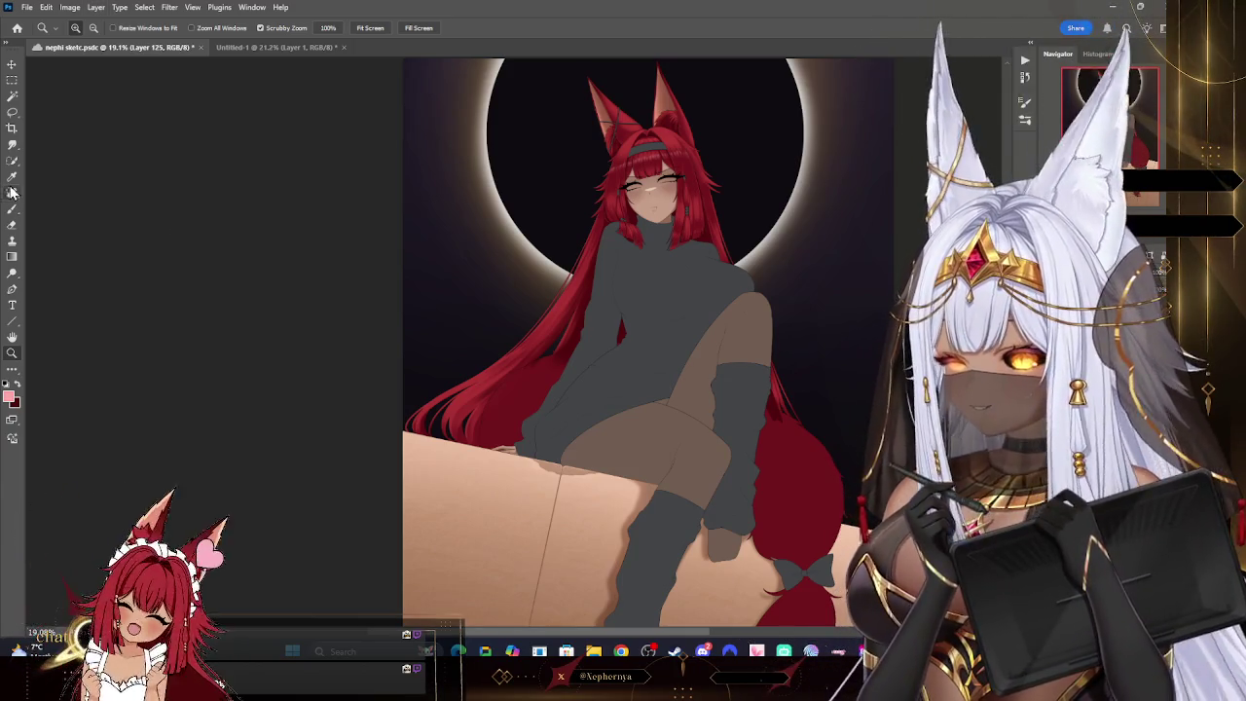
- Sample a brown from the artwork and paint darker brown shading down the legs
key("i")
left_click(496, 392)
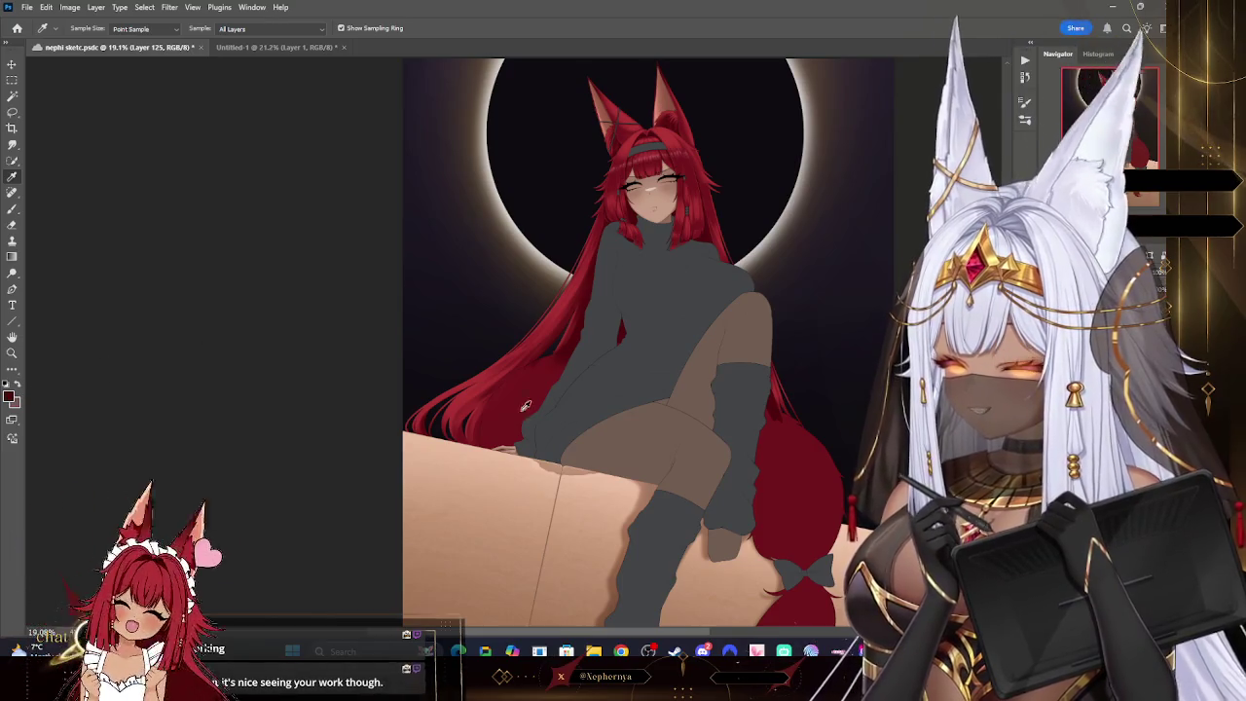
left_click(11, 395)
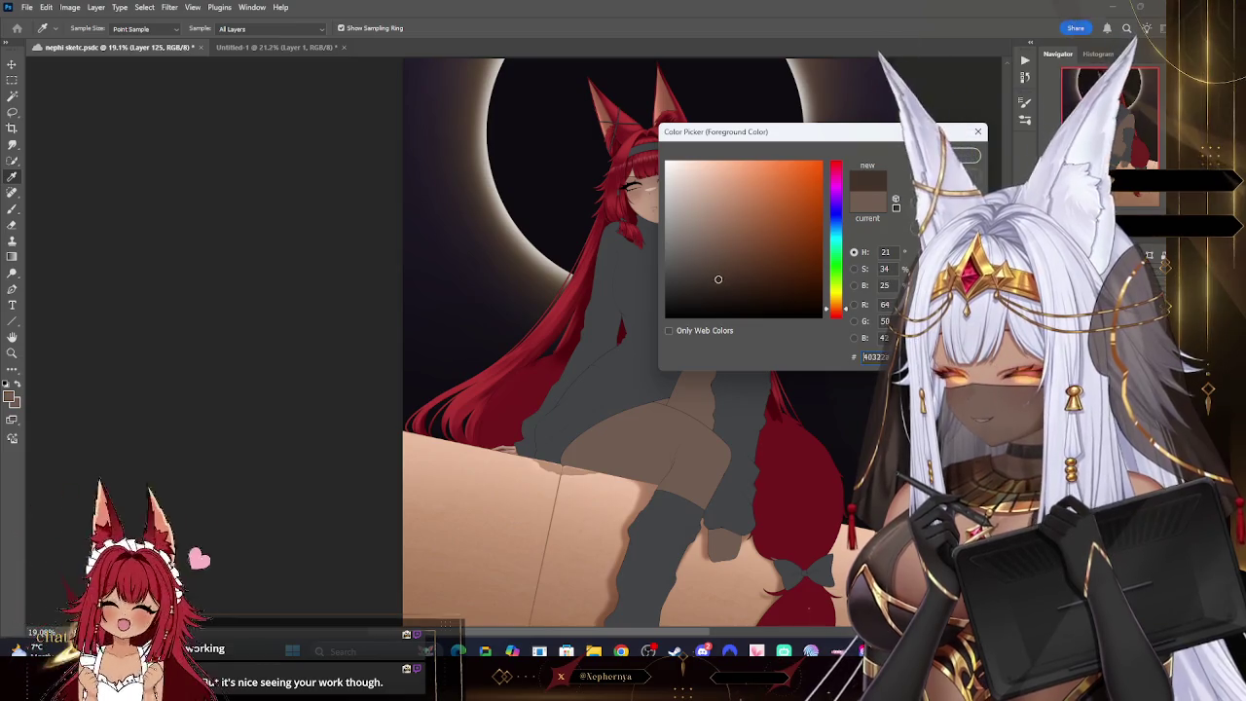
key("Return")
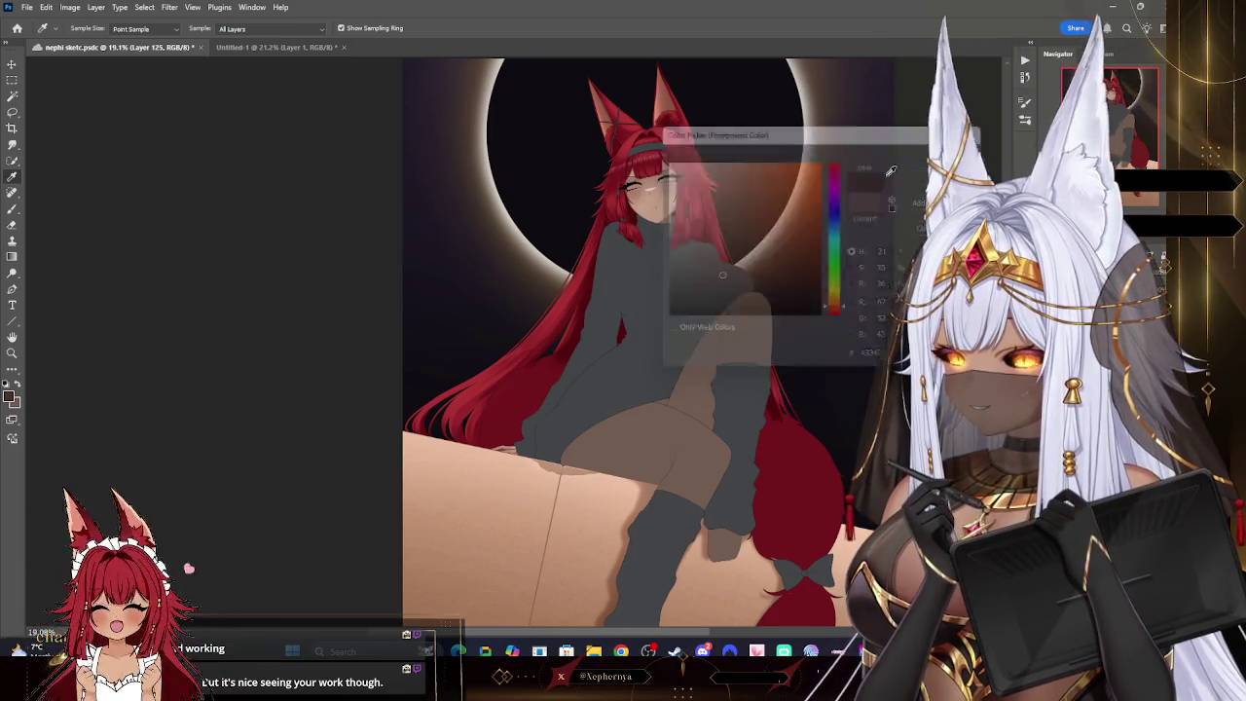
key("b")
left_click(229, 219)
mouse_move(550, 237)
left_mouse_down()
mouse_move(593, 408)
mouse_move(690, 417)
mouse_move(708, 579)
left_mouse_up()
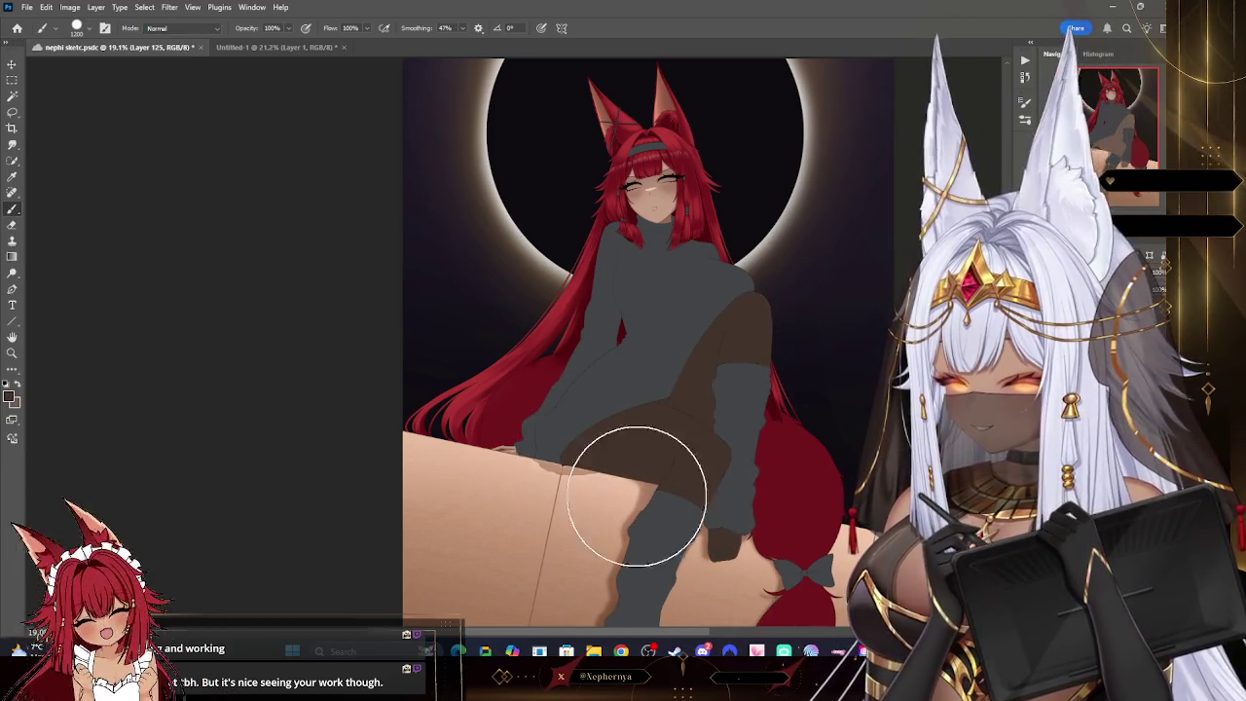
- Set the foreground colour to the deeper dark brown #362721
left_click(11, 396)
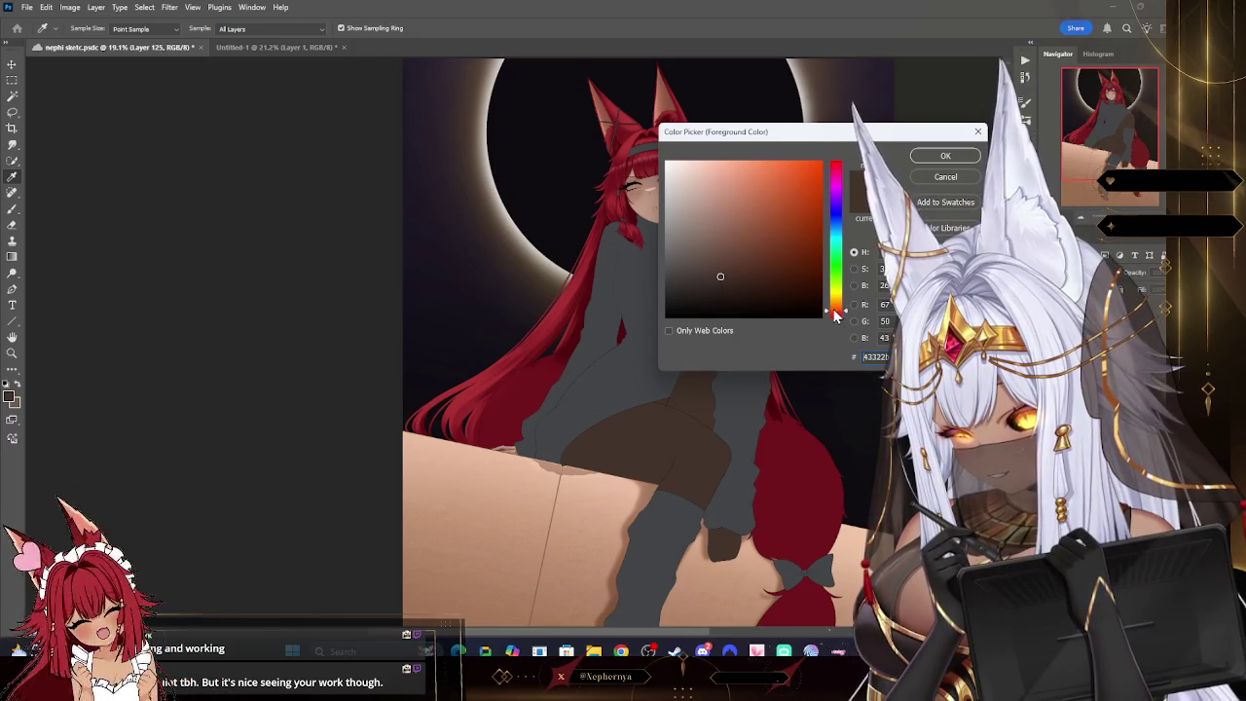
left_click(726, 284)
key("Return")
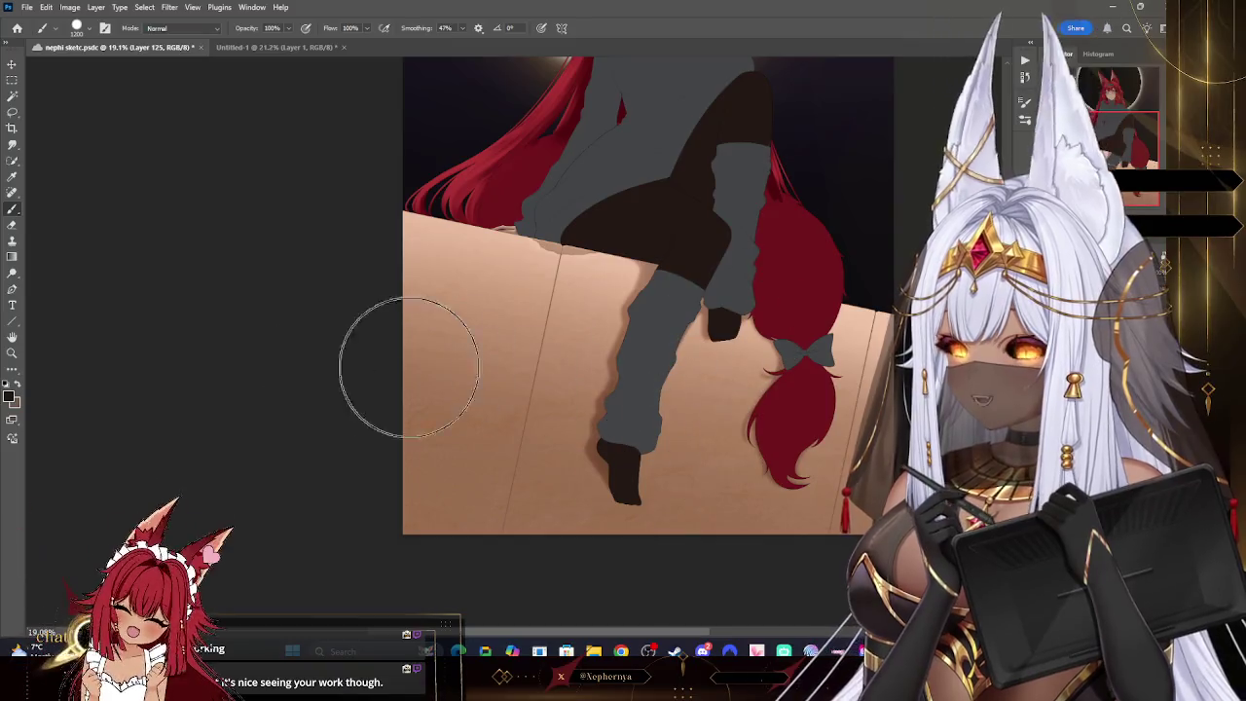
key("z")
scroll(676, 401, "down", 3)
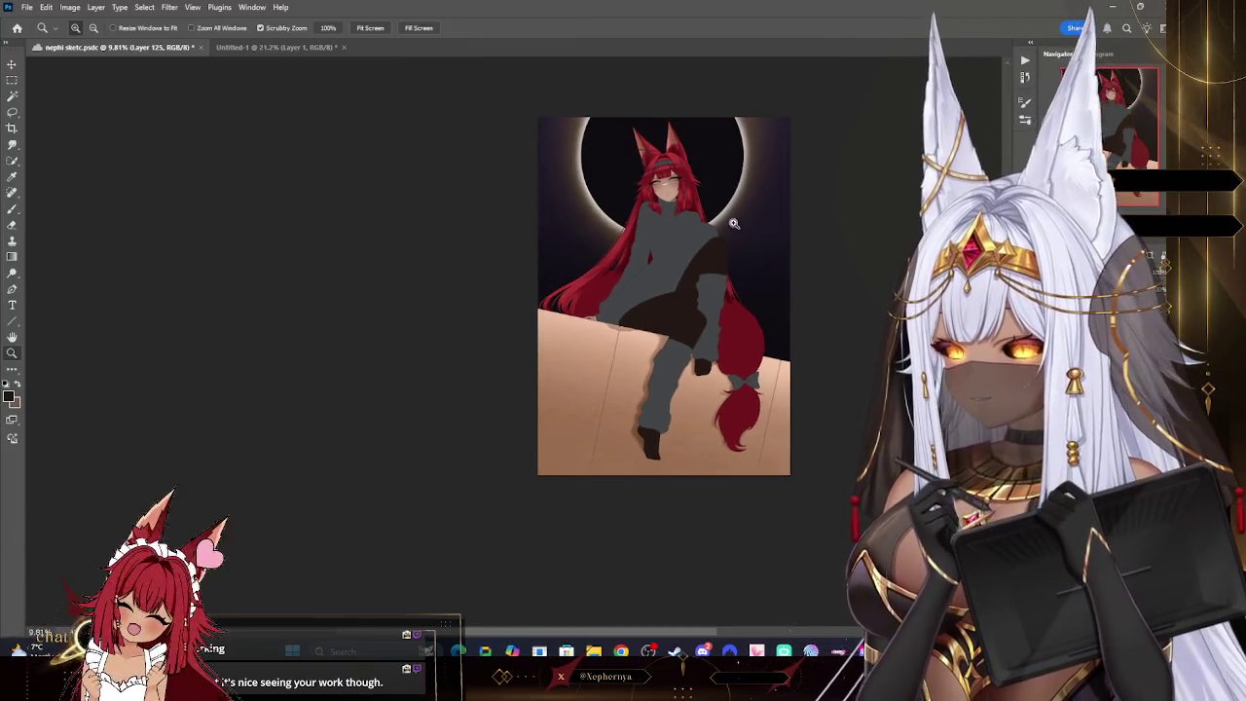
- Add two empty layers, Layer 126 and Layer 127, above the artwork
scroll(790, 259, "up", 5)
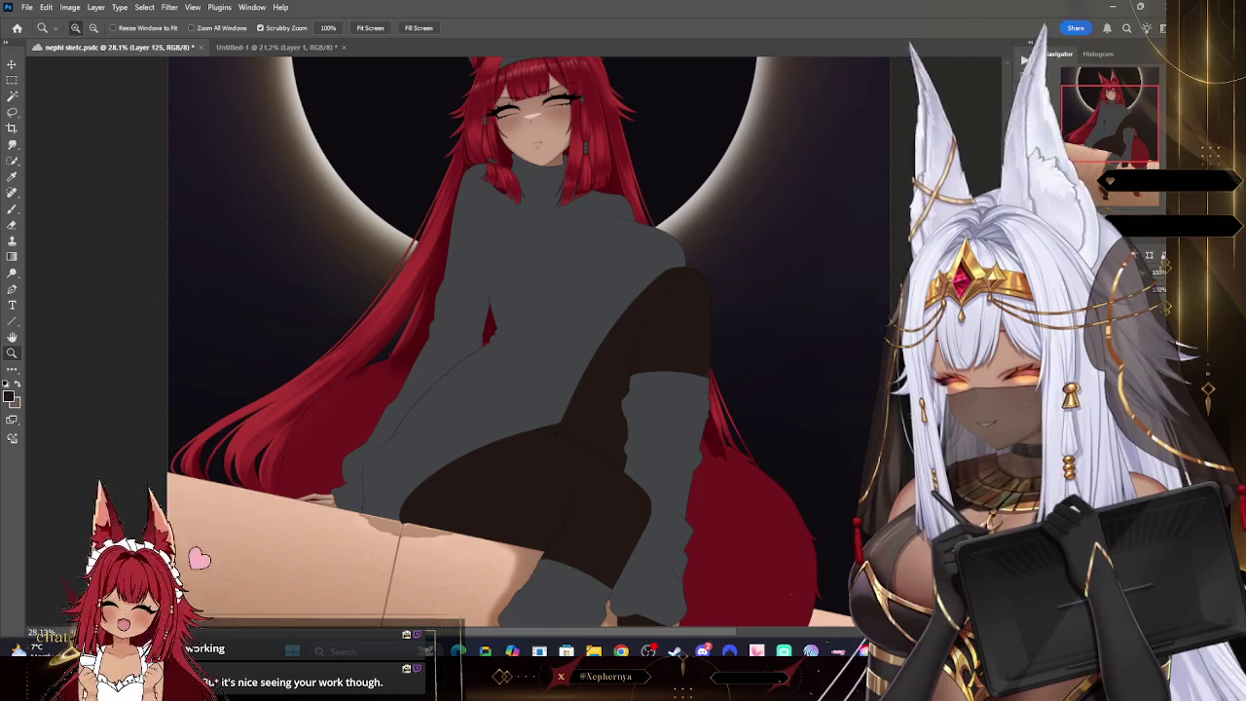
key("ctrl+shift+n")
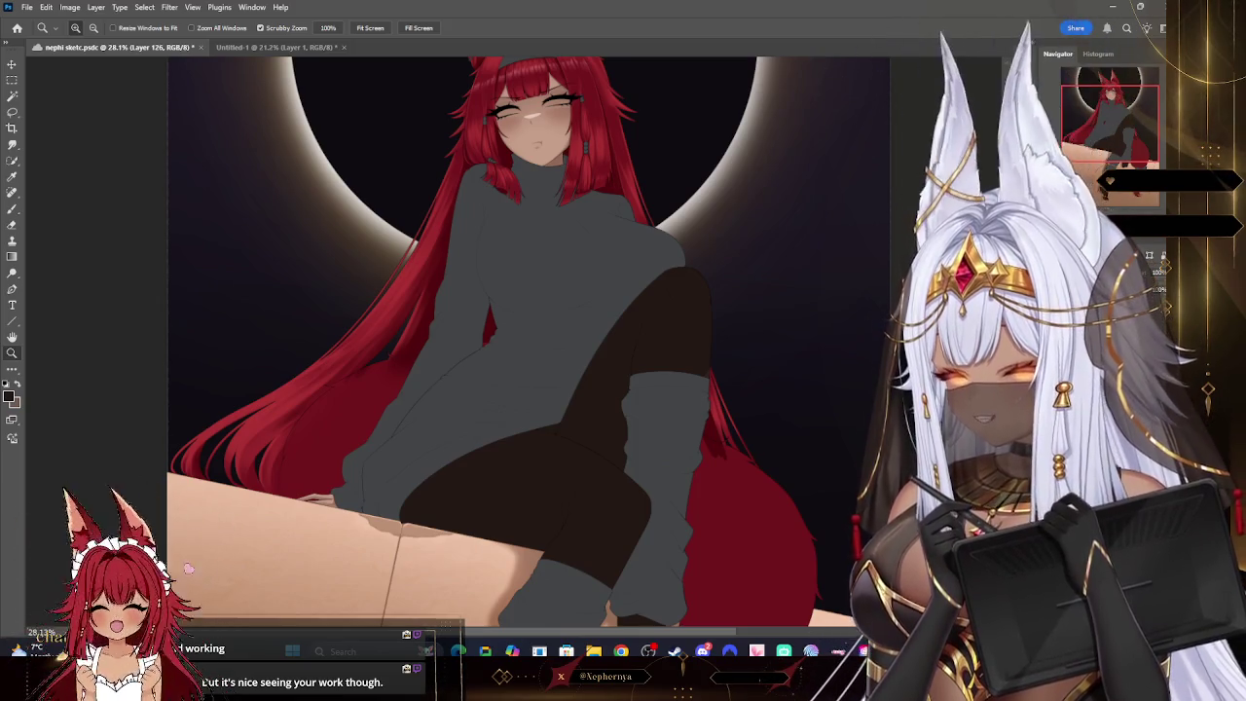
key("ctrl+shift+alt+n")
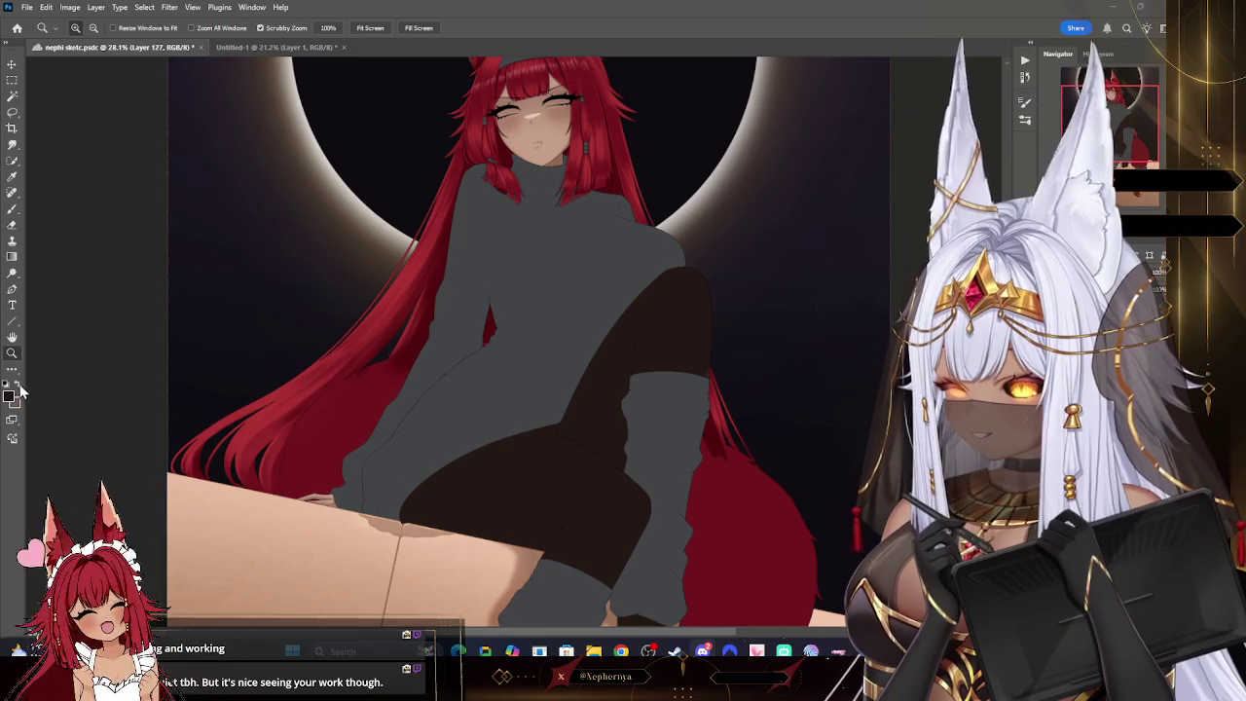
- Paint soft lighter-brown shading across the raised thigh with a soft round brush
left_click(12, 396)
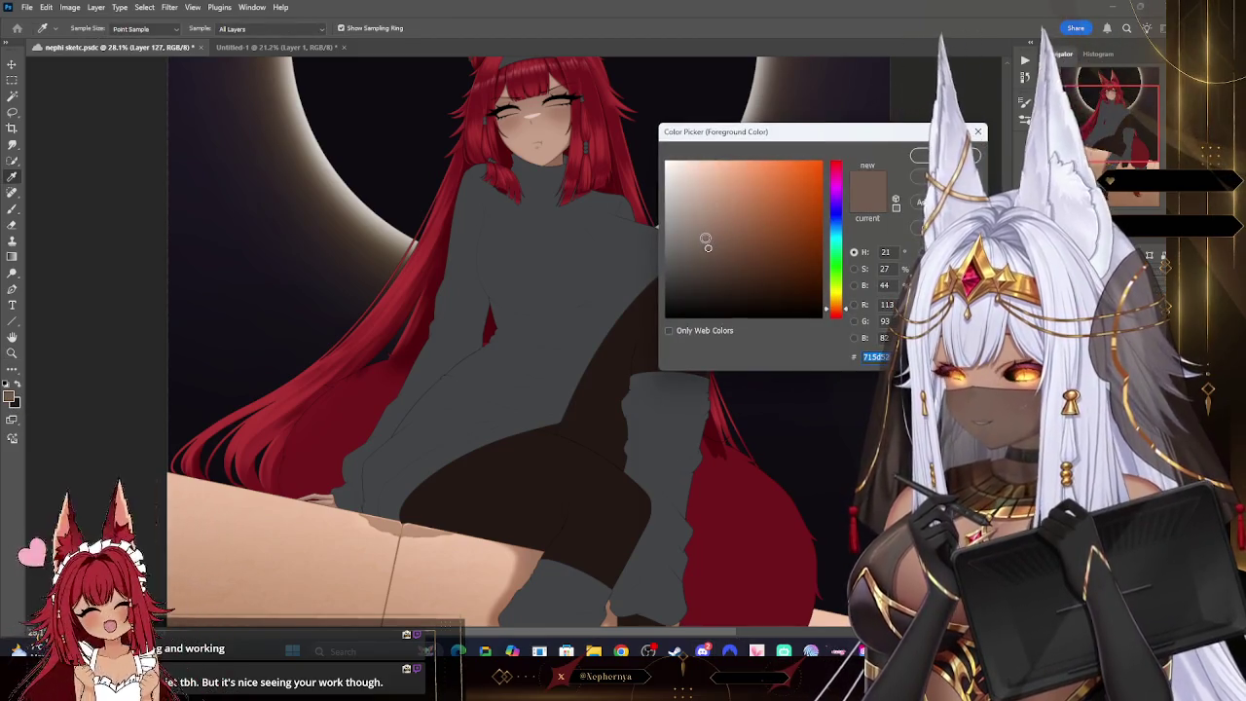
key("Return")
key("b")
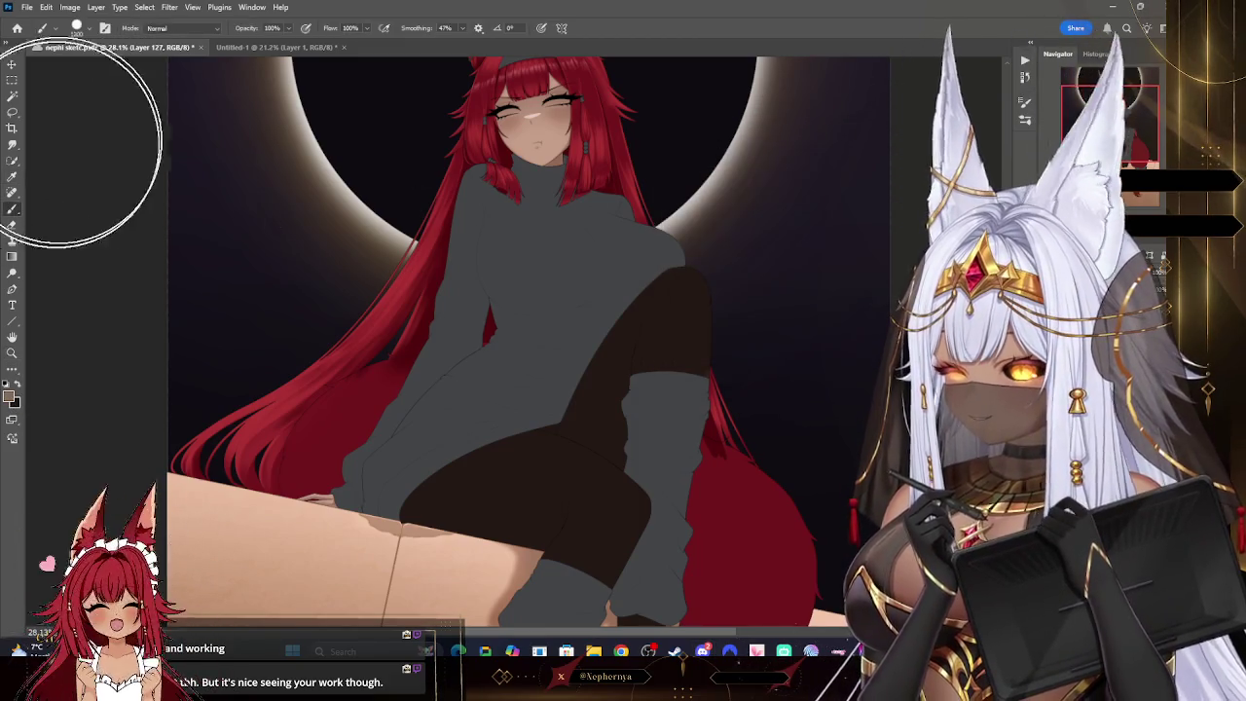
right_click(69, 161)
key("Escape")
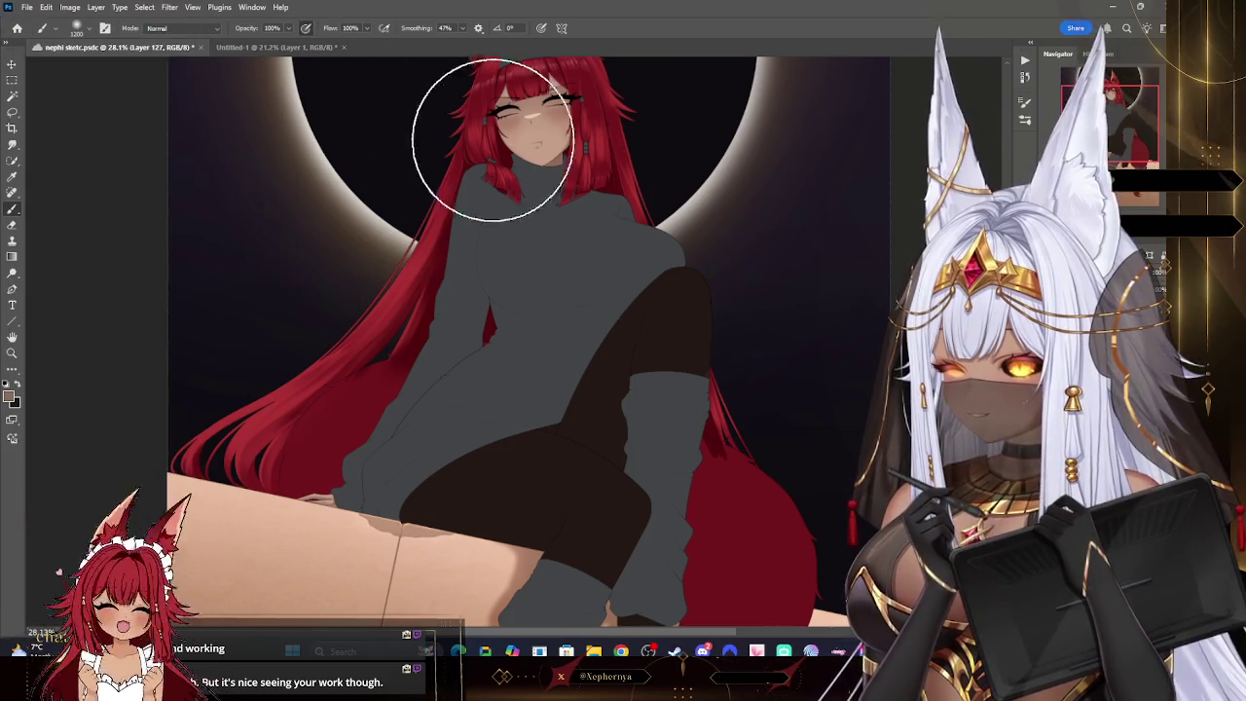
key("ctrl+Tab")
scroll(525, 341, "down", 2)
key("bracketleft")
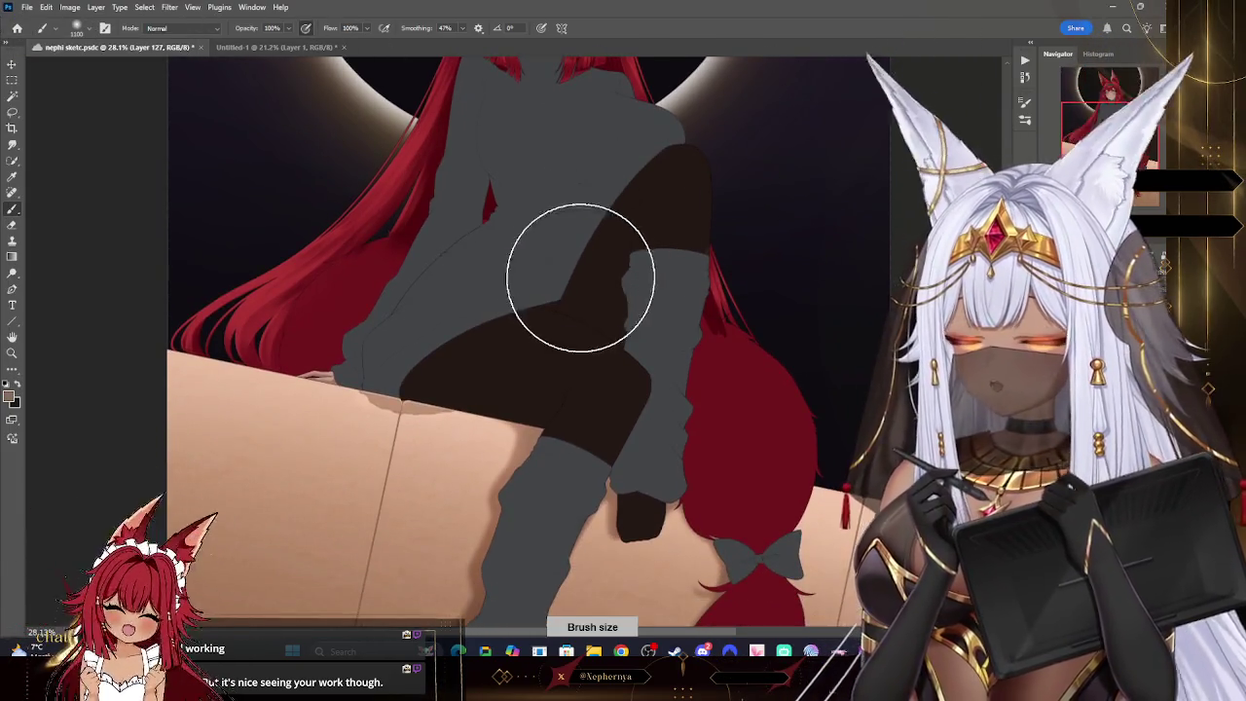
left_click_drag(604, 339, 681, 361)
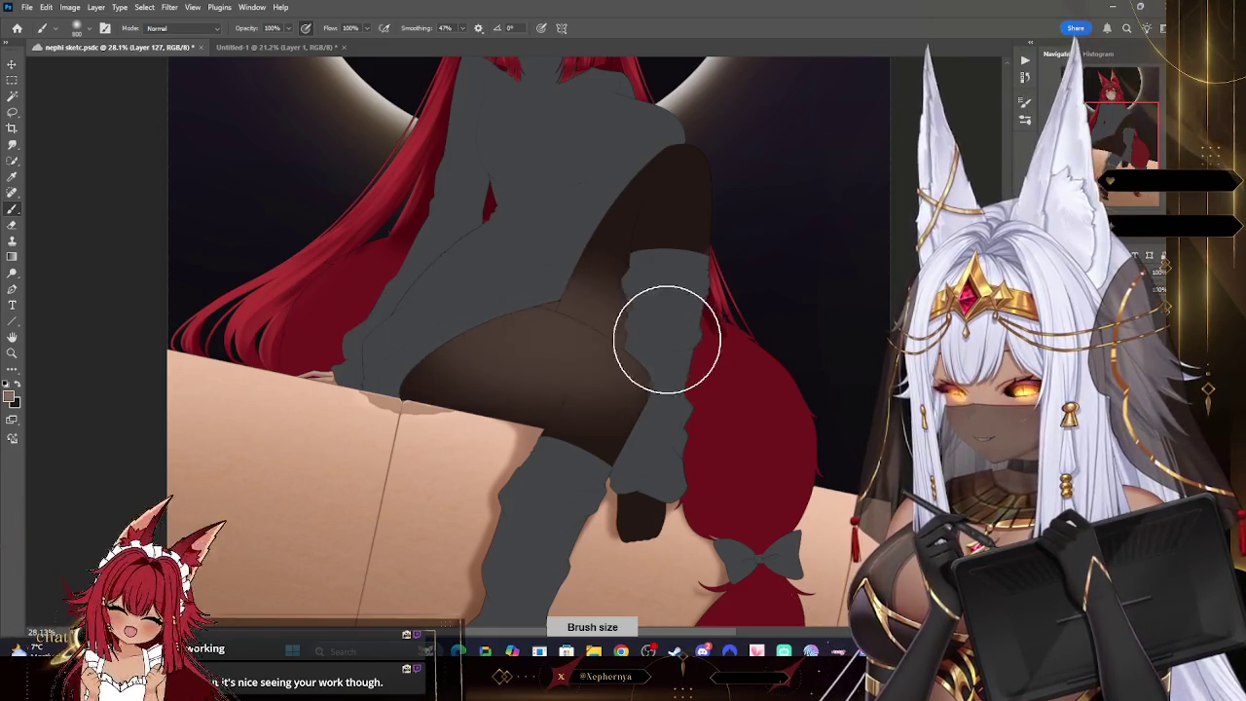
key("bracketleft")
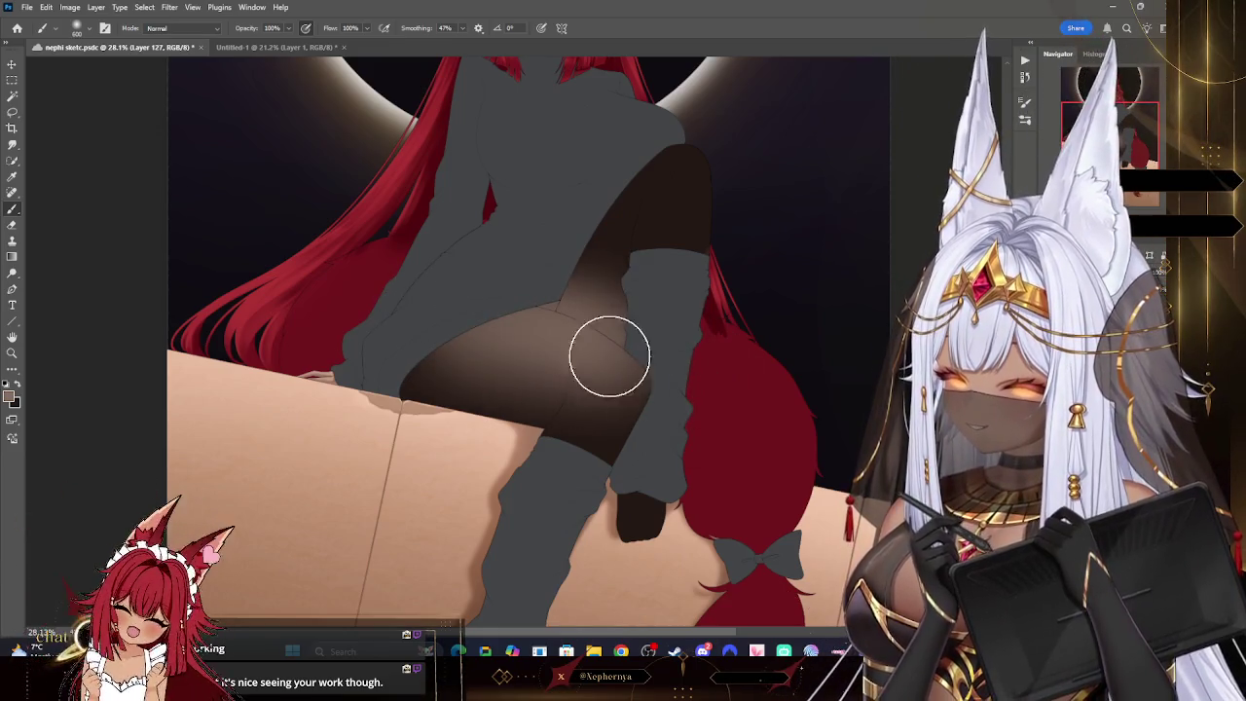
key("bracketright")
key("bracketright")
mouse_move(480, 321)
left_mouse_down()
mouse_move(445, 356)
mouse_move(418, 361)
mouse_move(672, 360)
left_mouse_up()
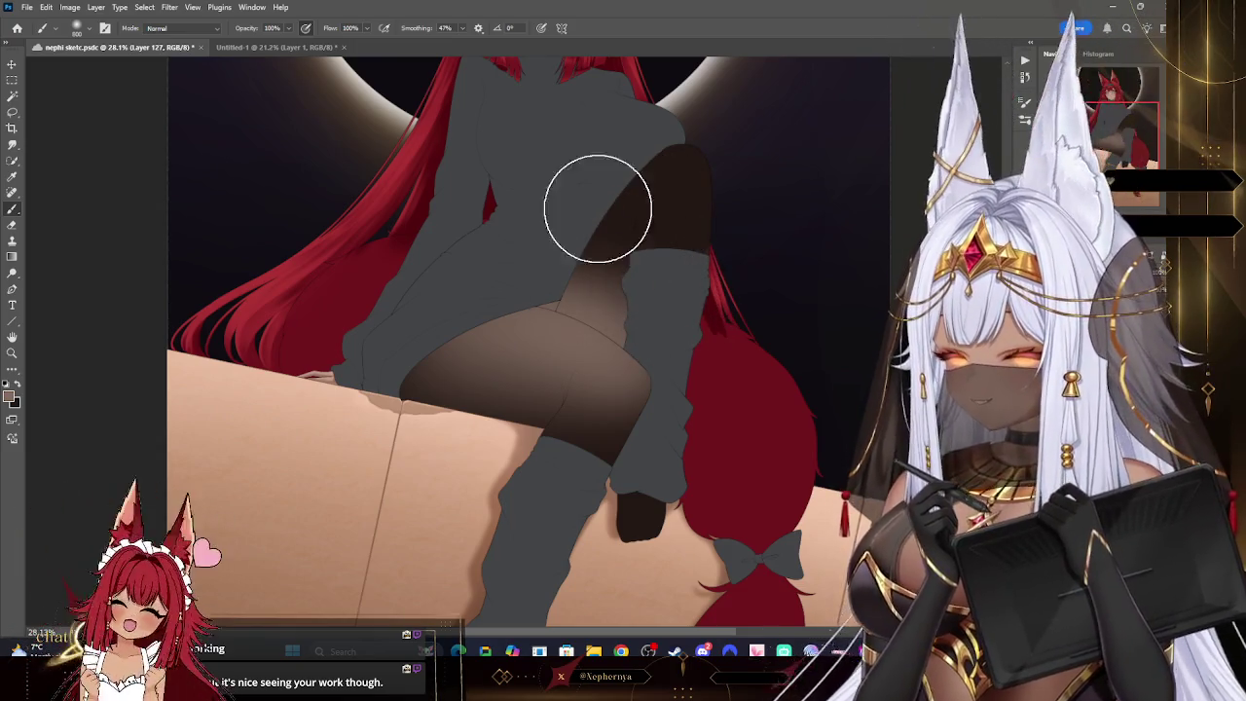
- Erase the shading with a soft round eraser along the thigh top and above the knee
left_click(12, 223)
left_click(88, 28)
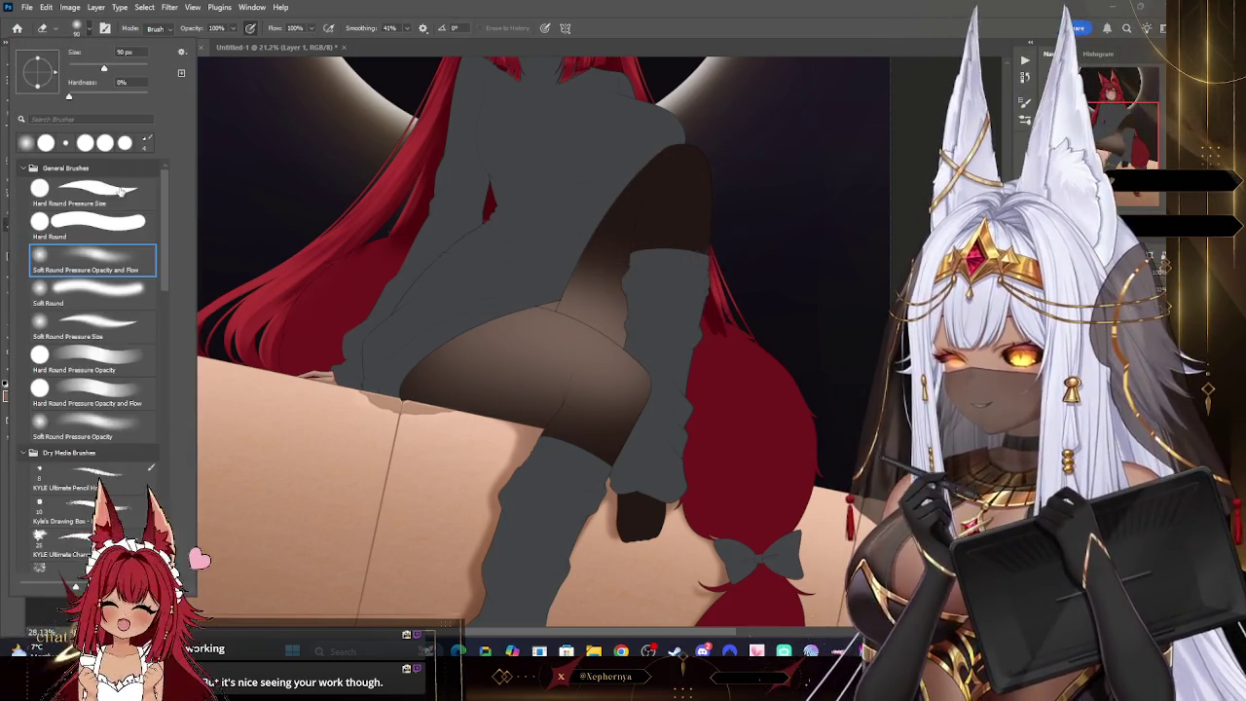
left_click(92, 194)
left_click(276, 175)
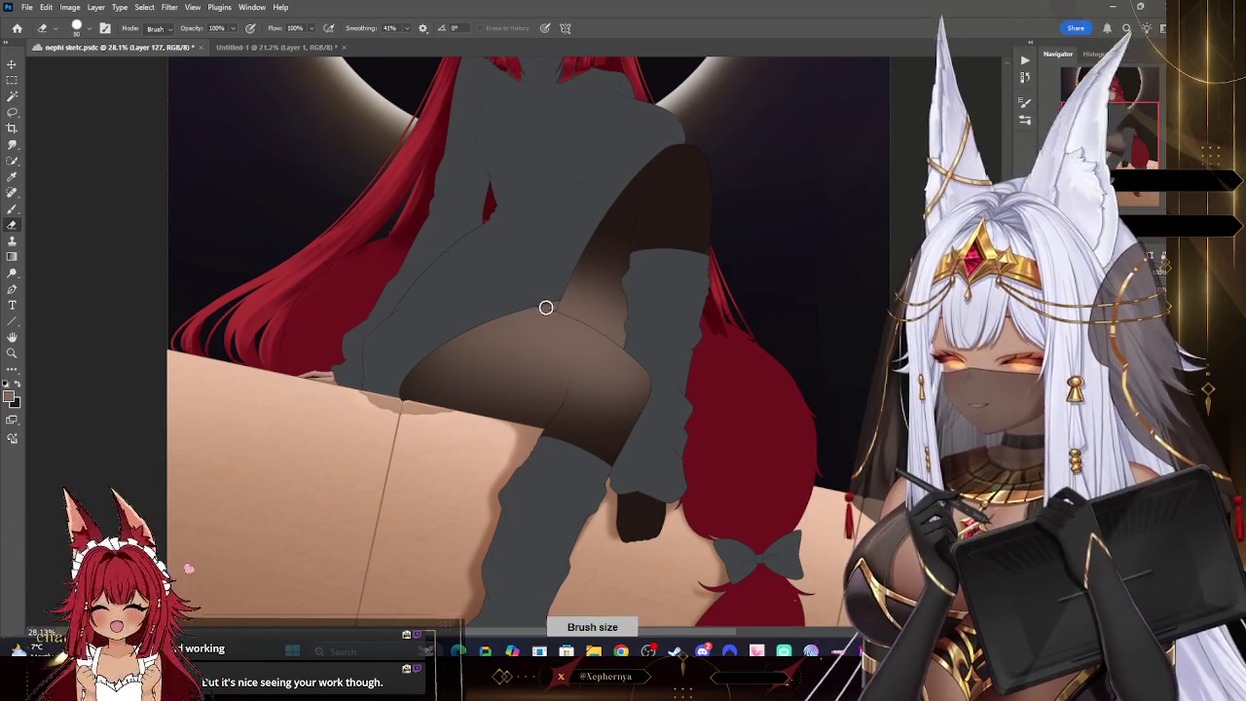
left_click_drag(584, 313, 543, 305)
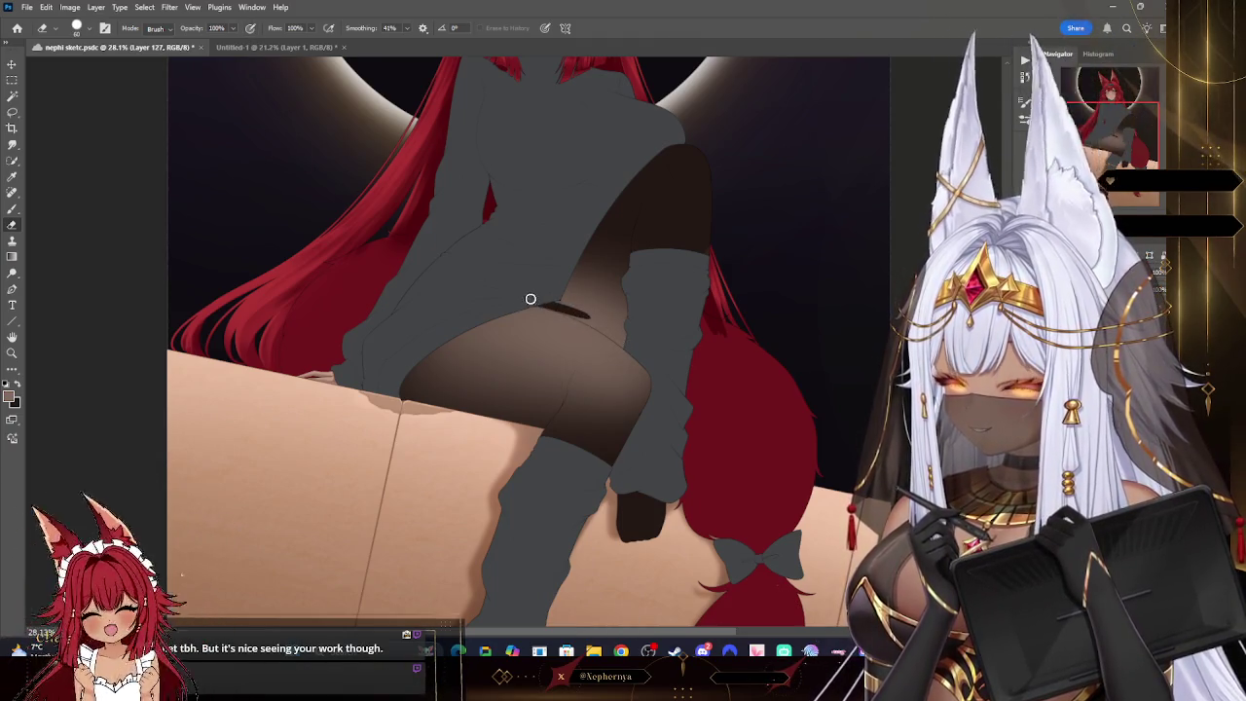
key("bracketleft")
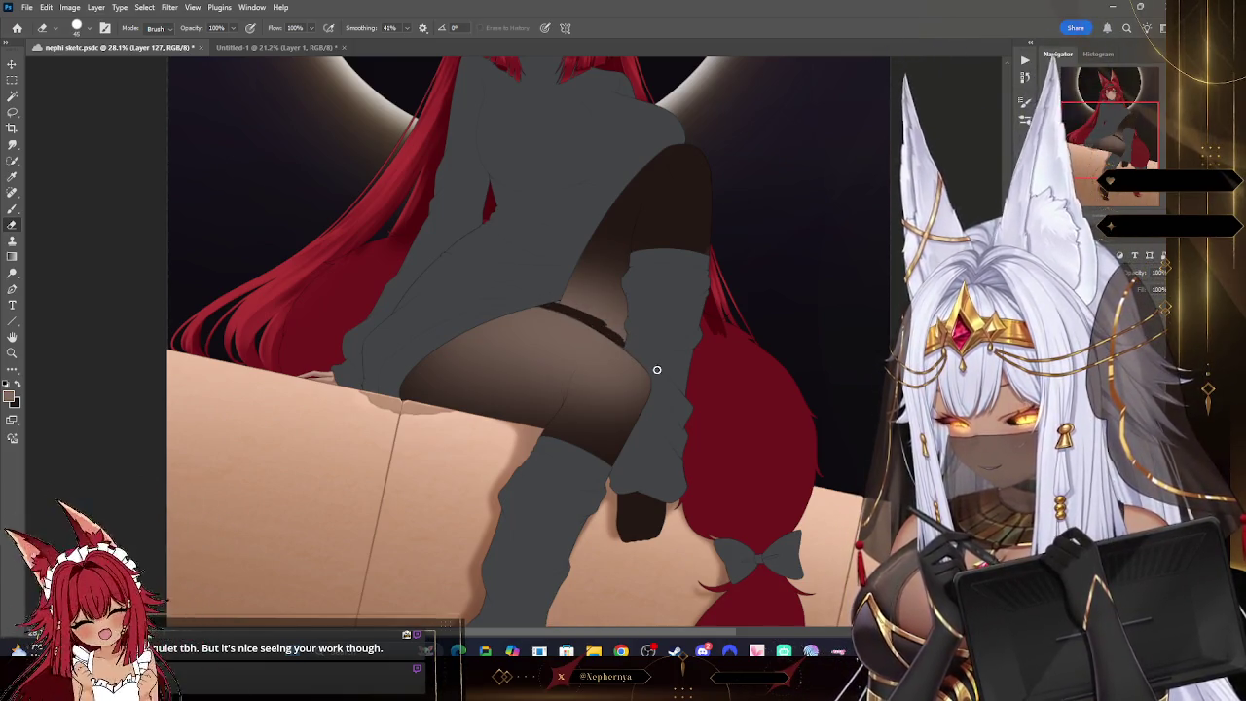
key("bracketright")
left_click_drag(628, 331, 562, 294)
key("bracketright")
mouse_move(634, 328)
left_mouse_down()
mouse_move(595, 278)
mouse_move(587, 237)
mouse_move(640, 281)
left_mouse_up()
key("bracketleft")
key("bracketleft")
key("bracketleft")
key("bracketleft")
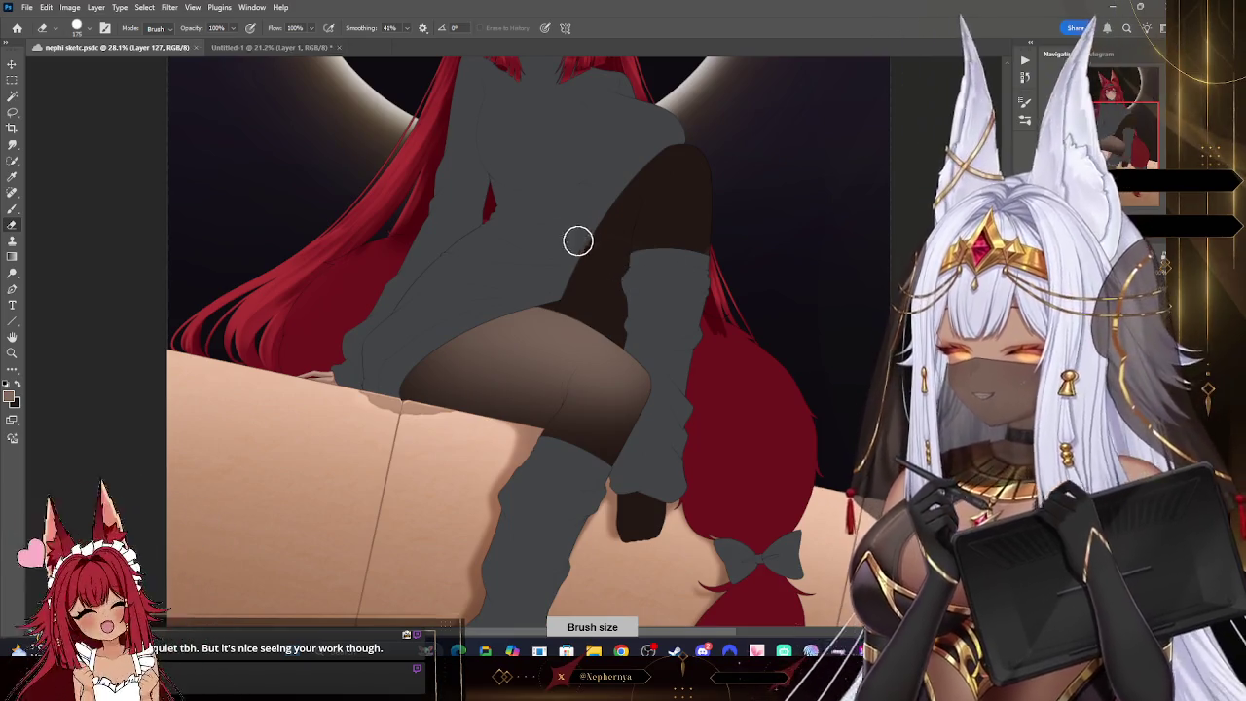
- Toggle the shading layer to compare, then erase the shading across the thighs
key("b")
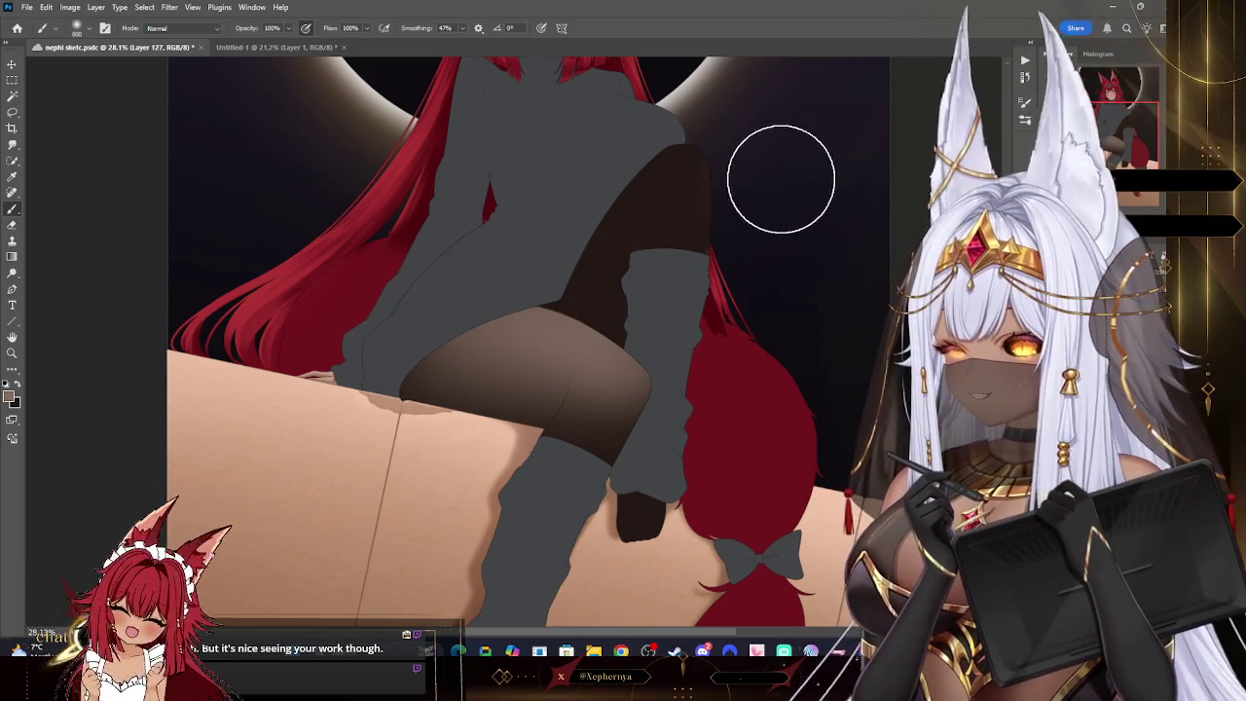
key("bracketleft")
key("bracketleft")
key("bracketleft")
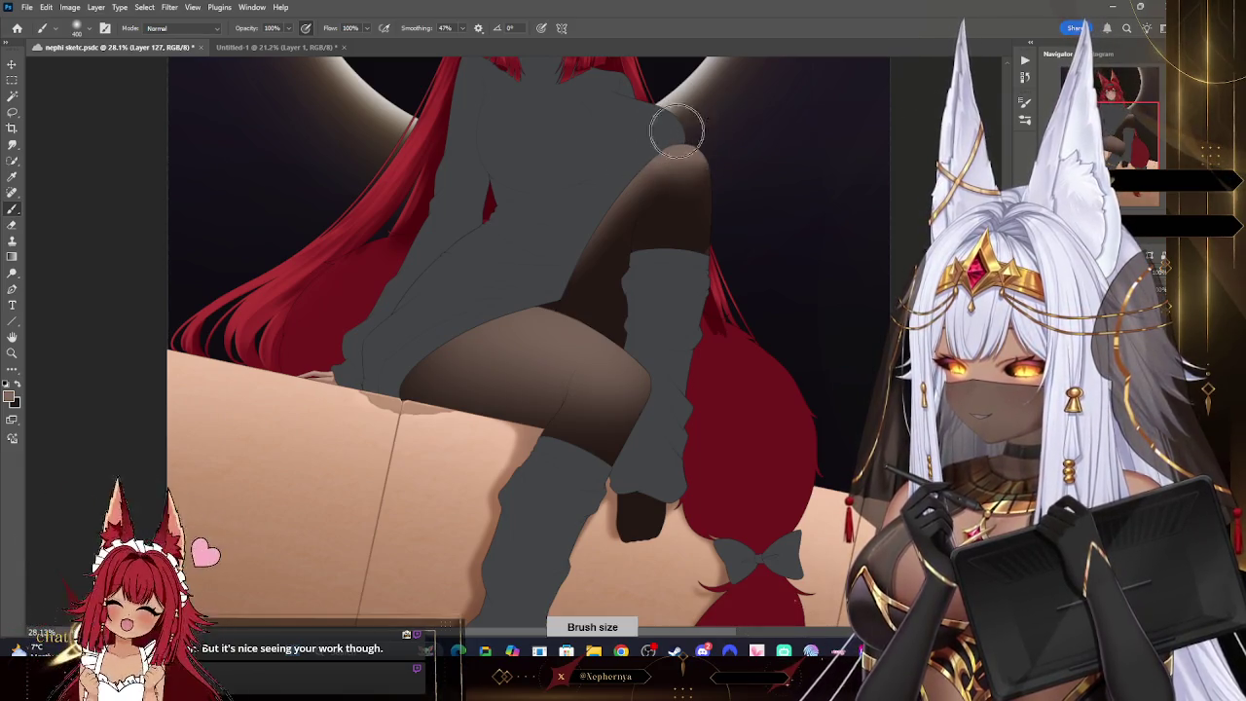
scroll(678, 245, "up", 2)
scroll(678, 244, "up", 2)
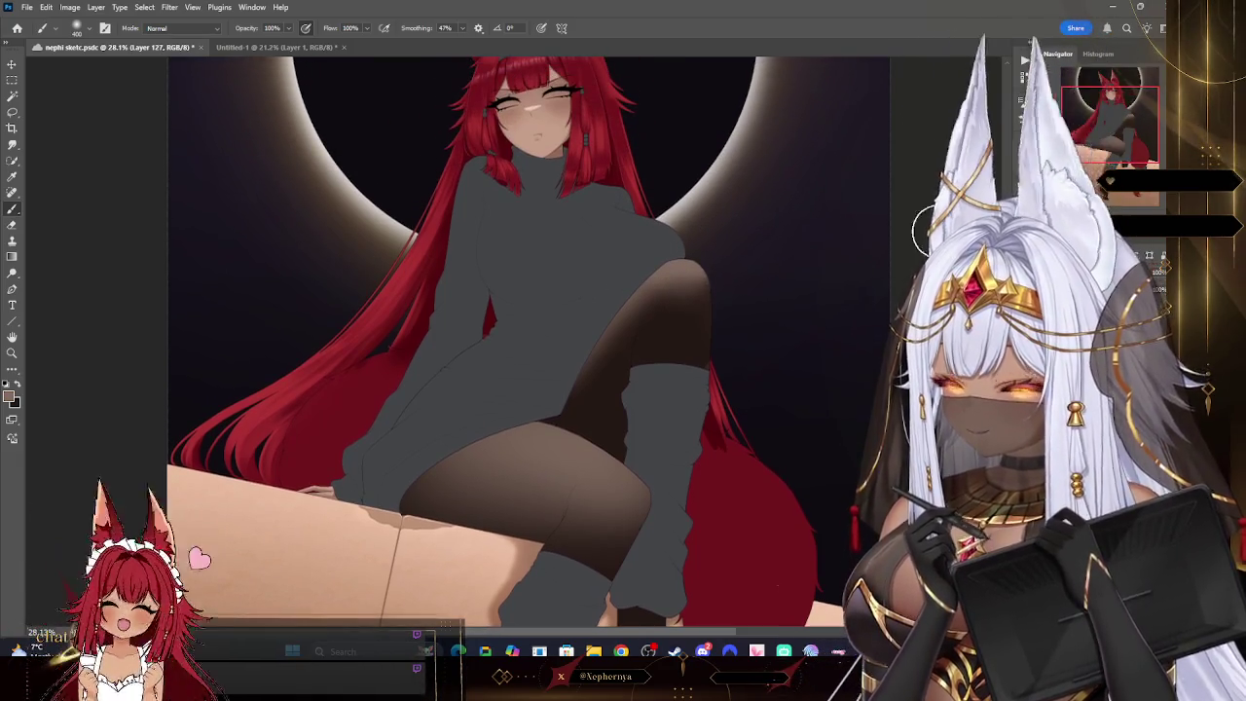
key("ctrl+comma")
key("ctrl+comma")
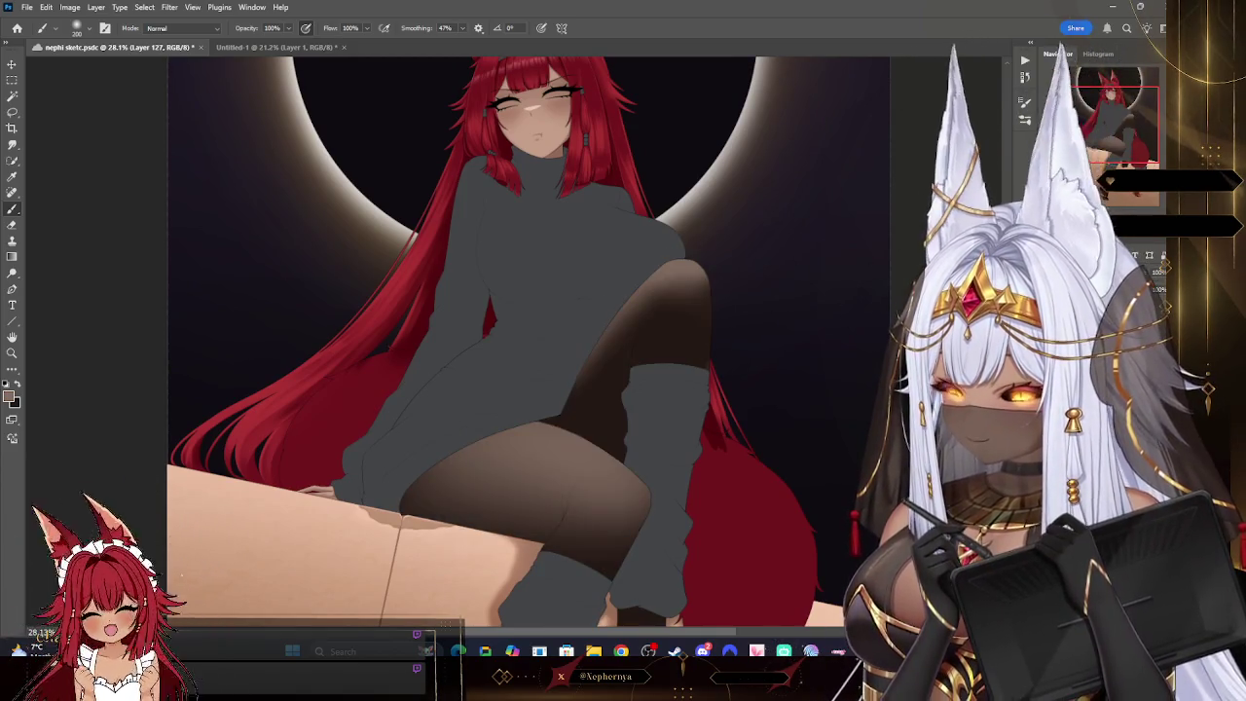
key("e")
key("bracketright")
key("bracketright")
key("bracketright")
mouse_move(651, 301)
left_mouse_down()
mouse_move(695, 315)
mouse_move(512, 356)
mouse_move(600, 392)
mouse_move(486, 419)
left_mouse_up()
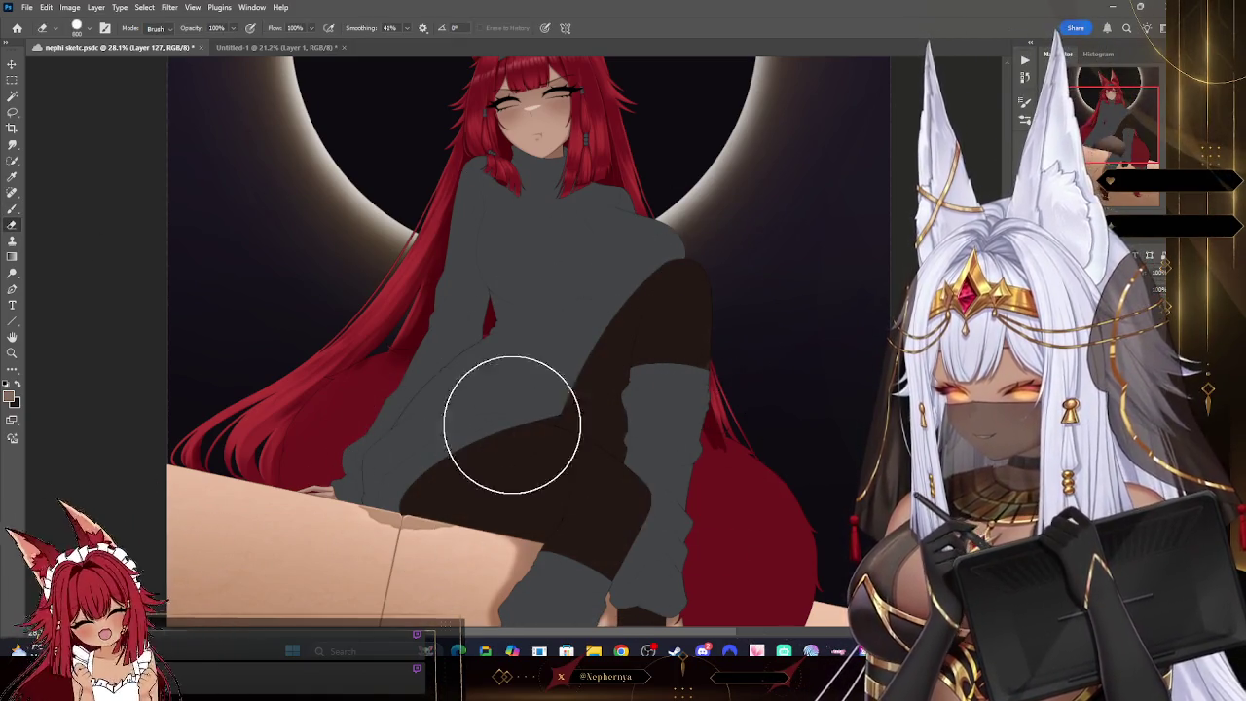
- Reshade the thigh with a very dark brown dark-to-light gradient
left_click(11, 395)
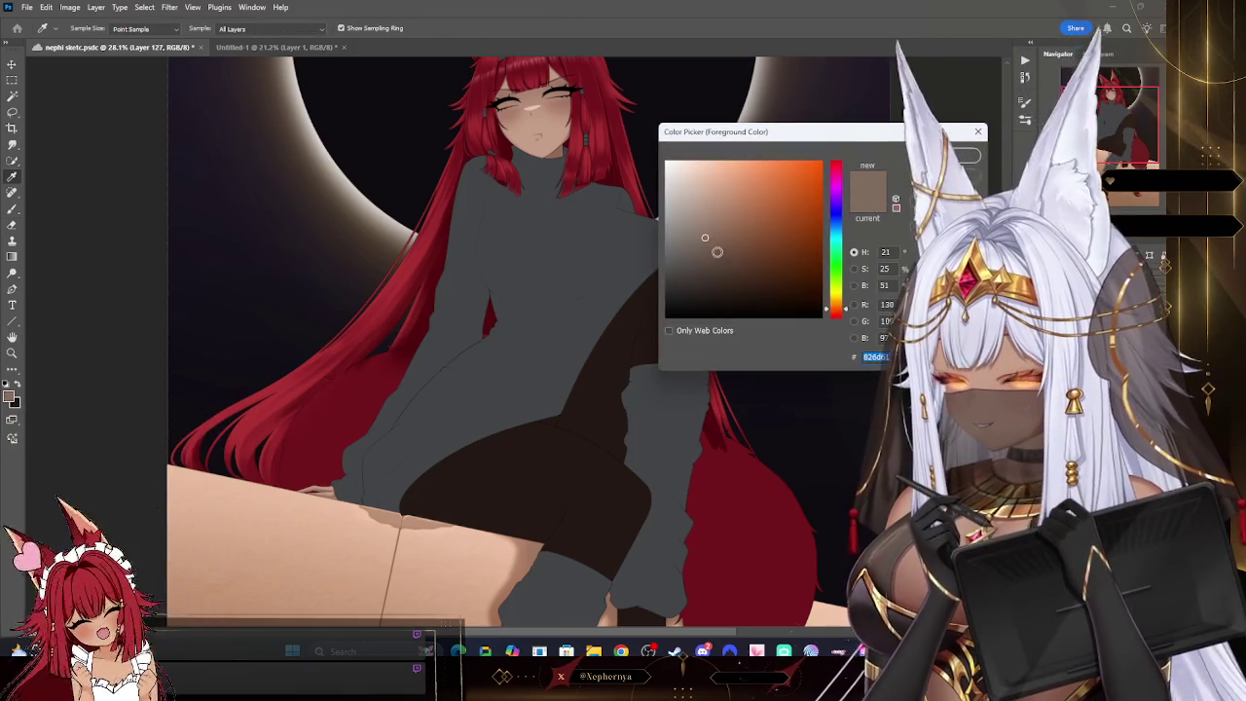
left_click(588, 466)
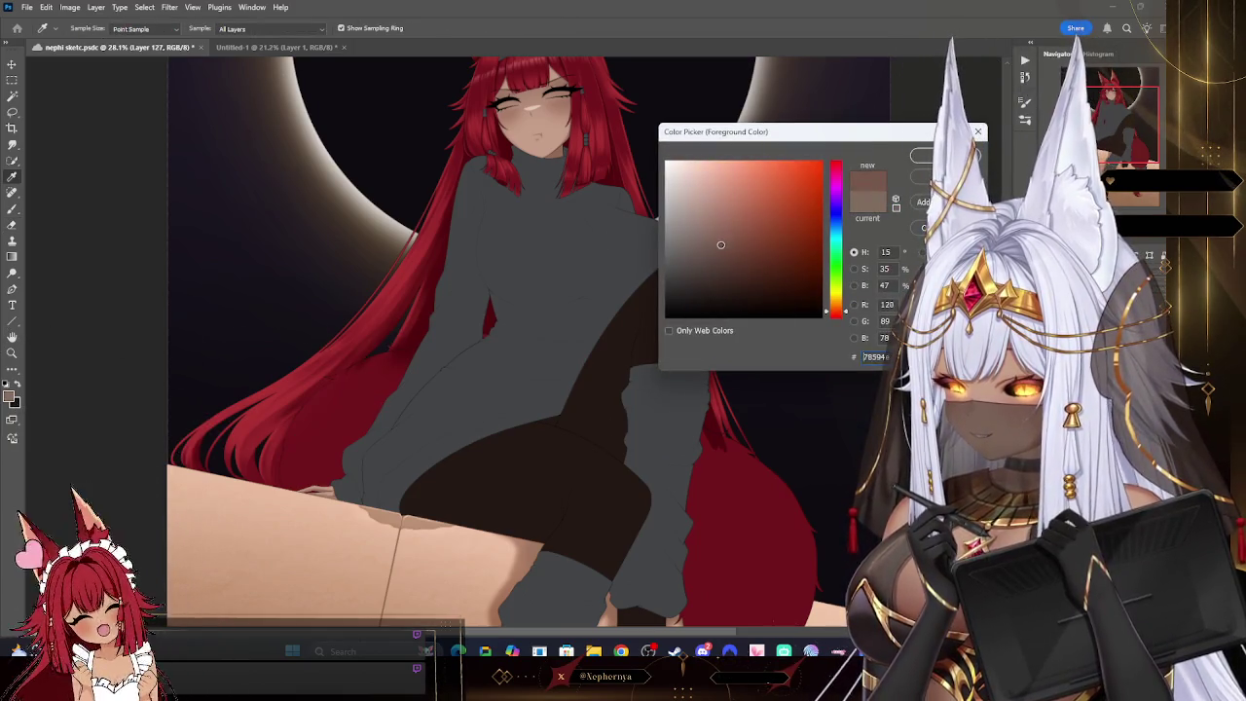
key("Return")
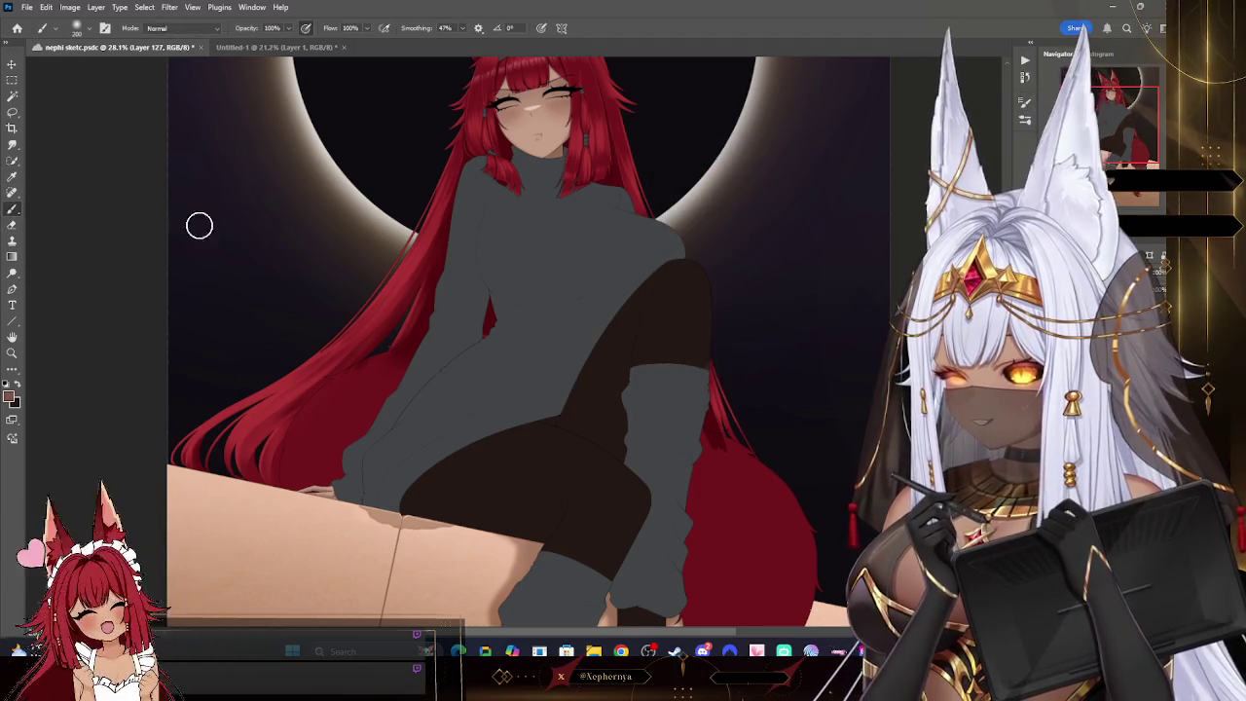
key("bracketright")
mouse_move(558, 474)
left_mouse_down()
mouse_move(659, 495)
mouse_move(653, 514)
left_mouse_up()
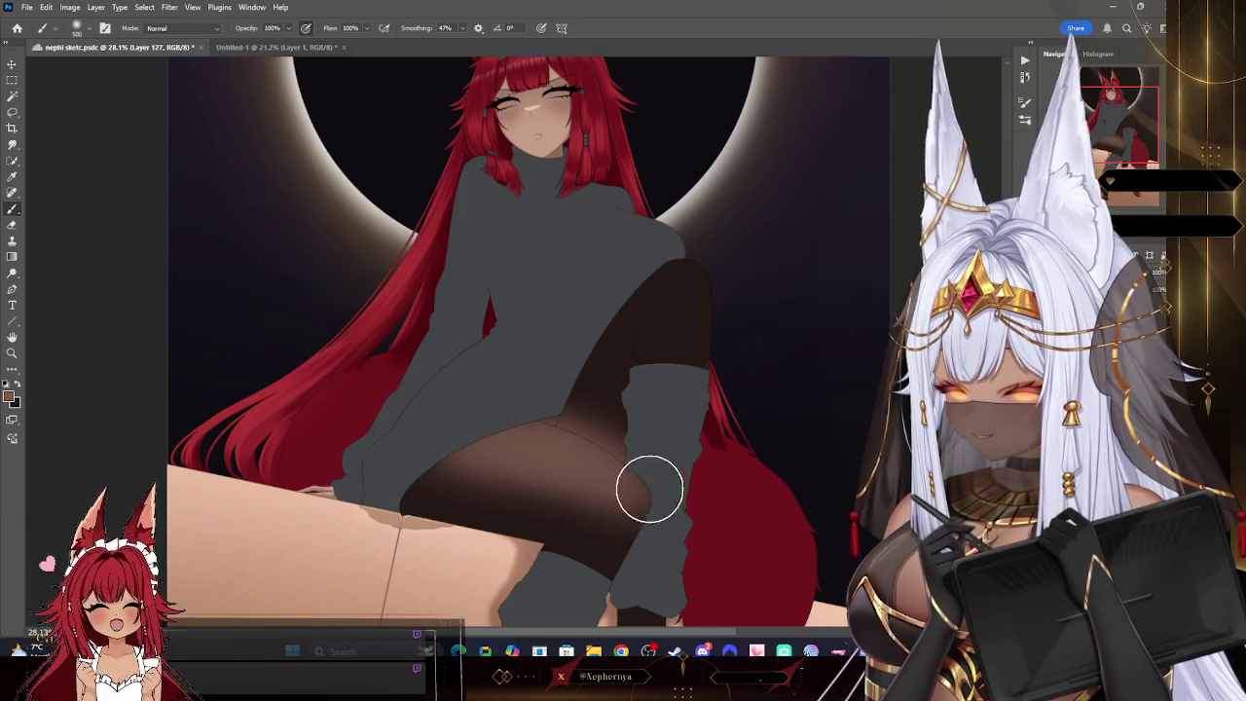
key("bracketleft")
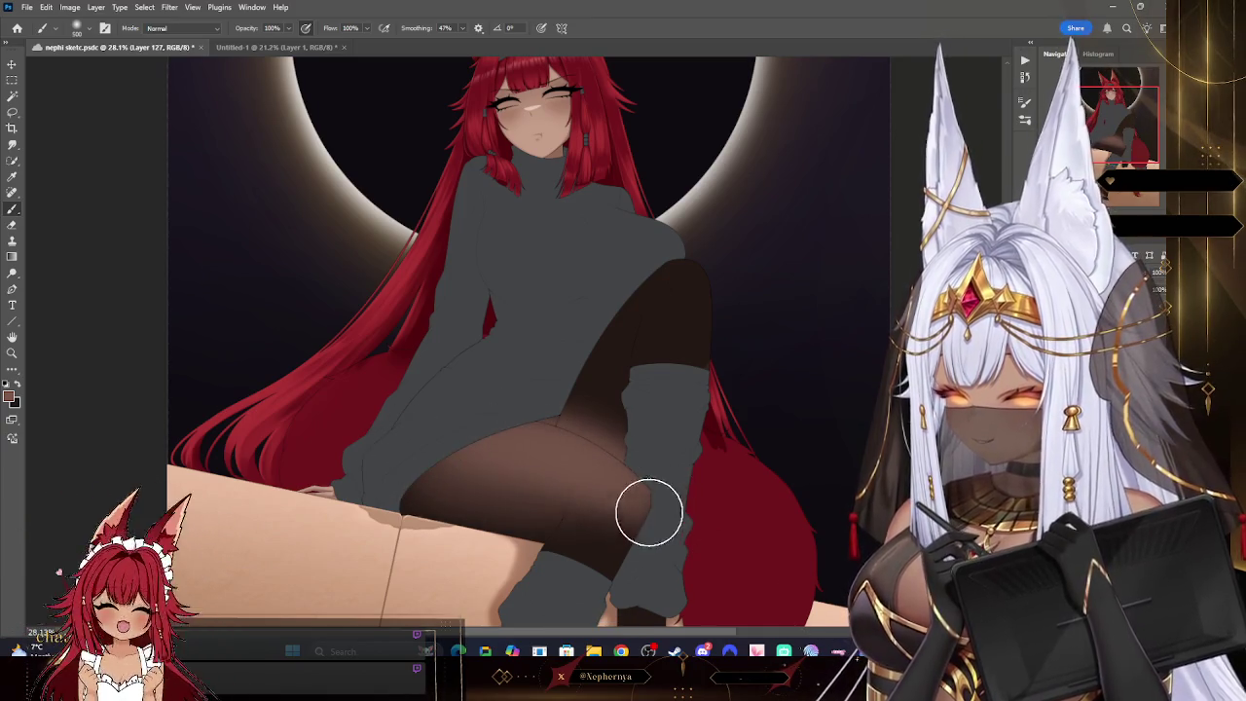
- Add a new shading layer with a smaller brush and bring the lower legs into view
key("ctrl+shift+alt+n")
key("bracketleft")
key("bracketleft")
key("bracketleft")
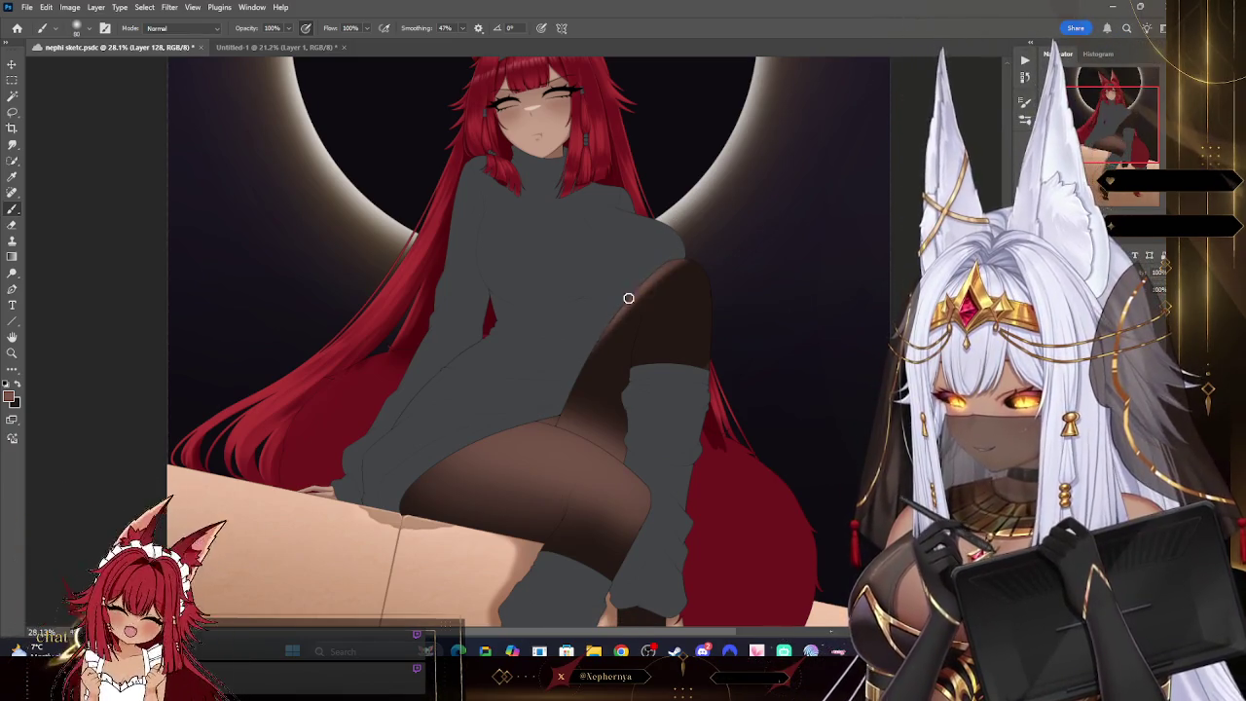
key("bracketleft")
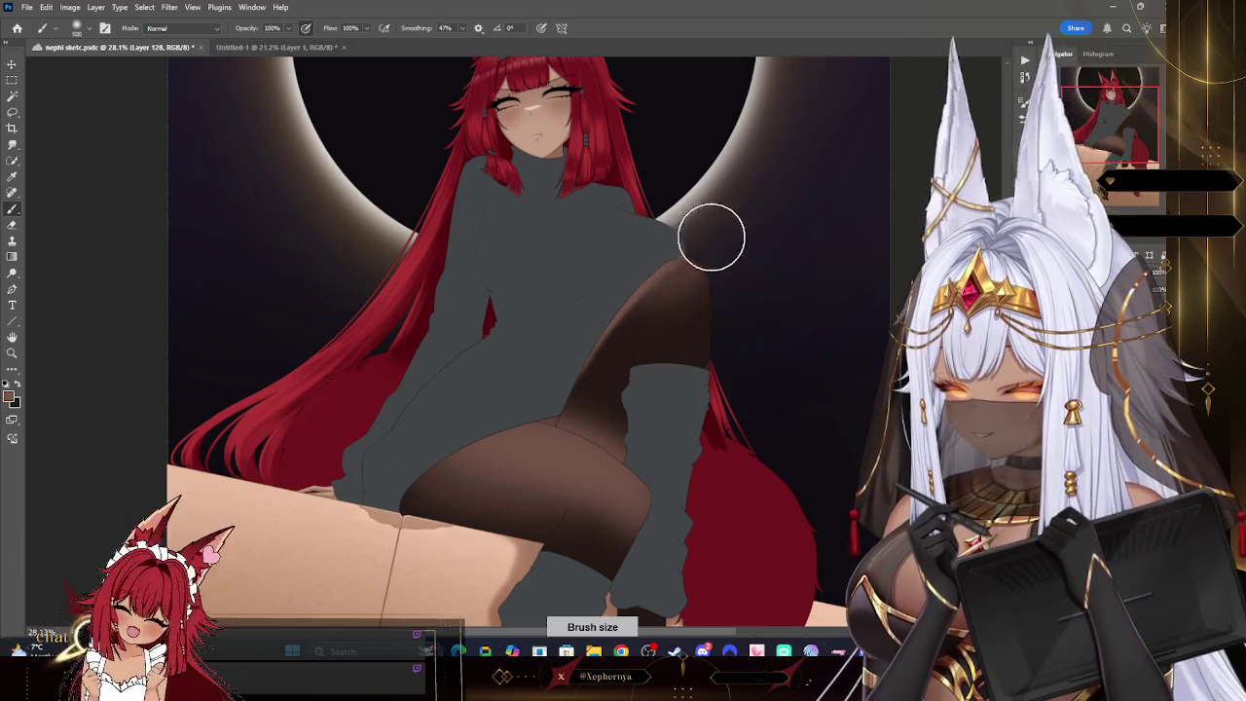
key("bracketleft")
left_click_drag(1121, 125, 1124, 136)
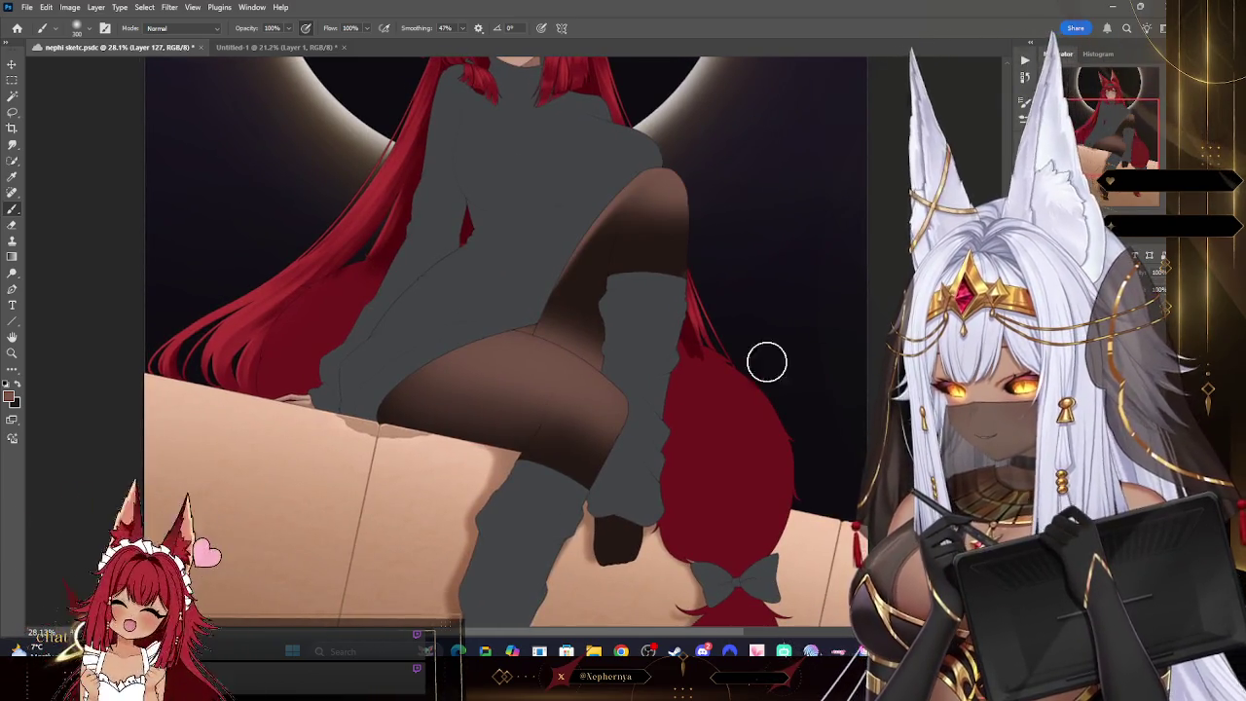
key("e")
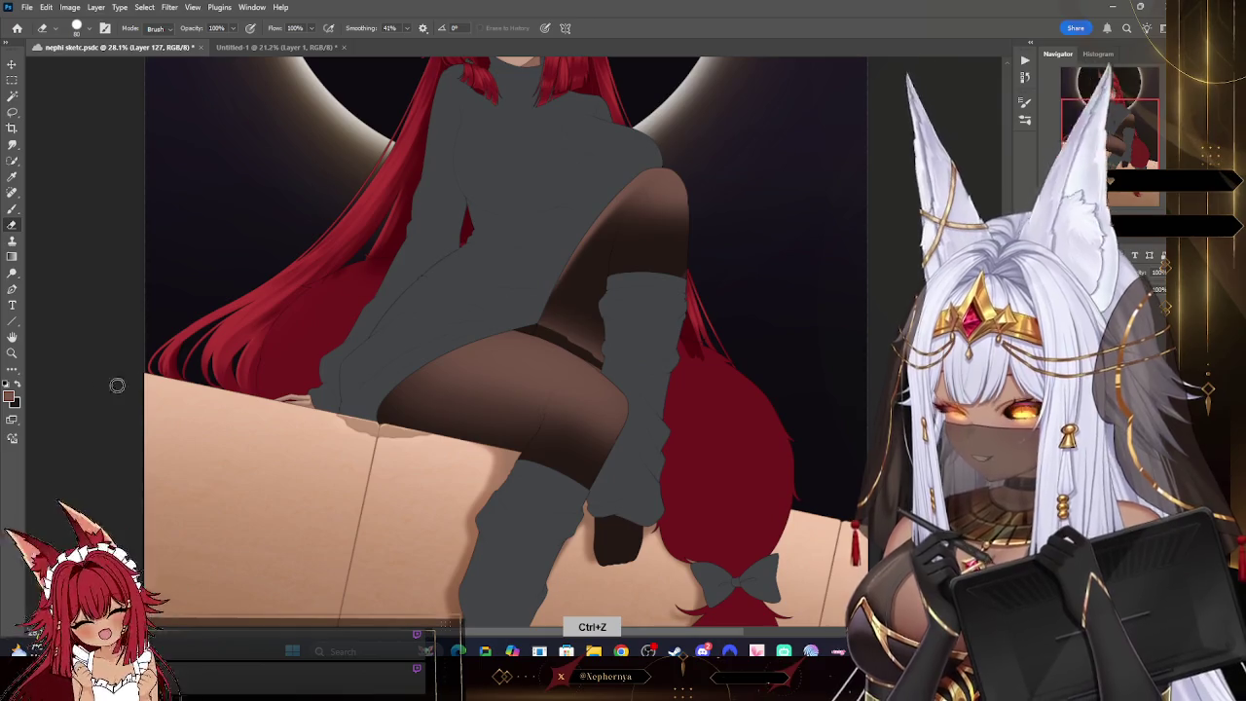
key("z")
left_click(623, 370)
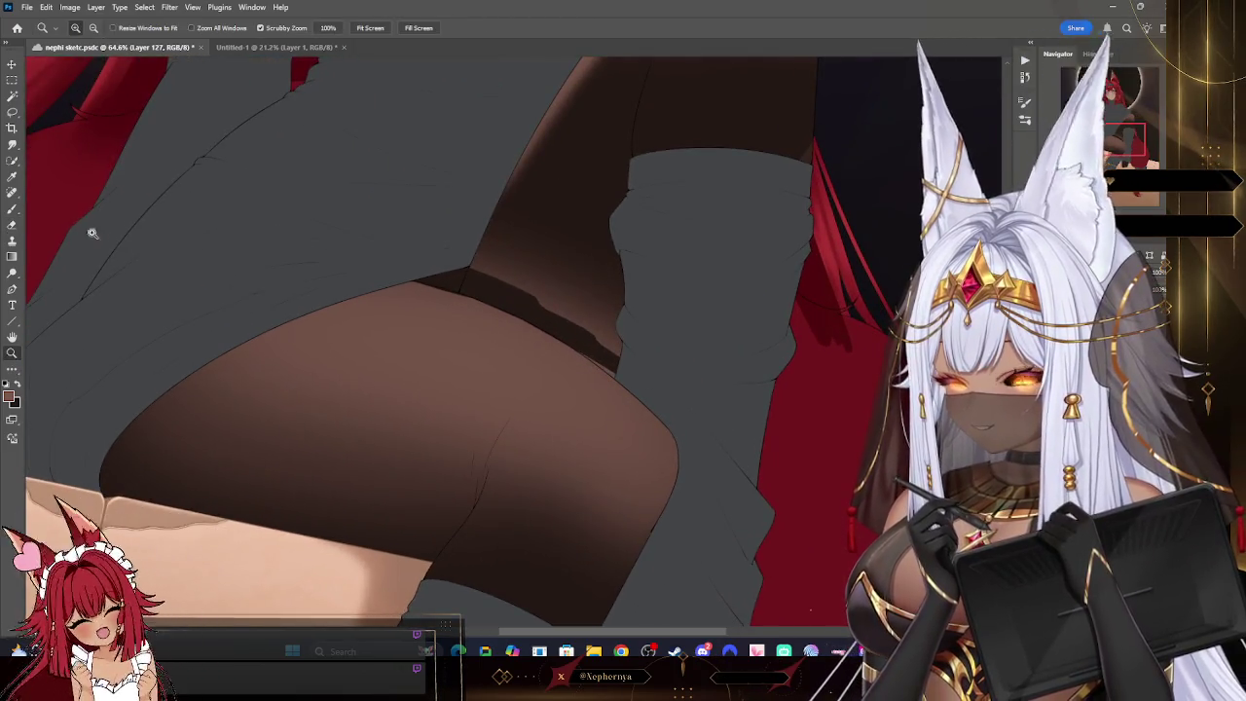
- Undo the last stroke, then erase and repaint the thigh crease deeper and smoother
key("e")
key("ctrl+z")
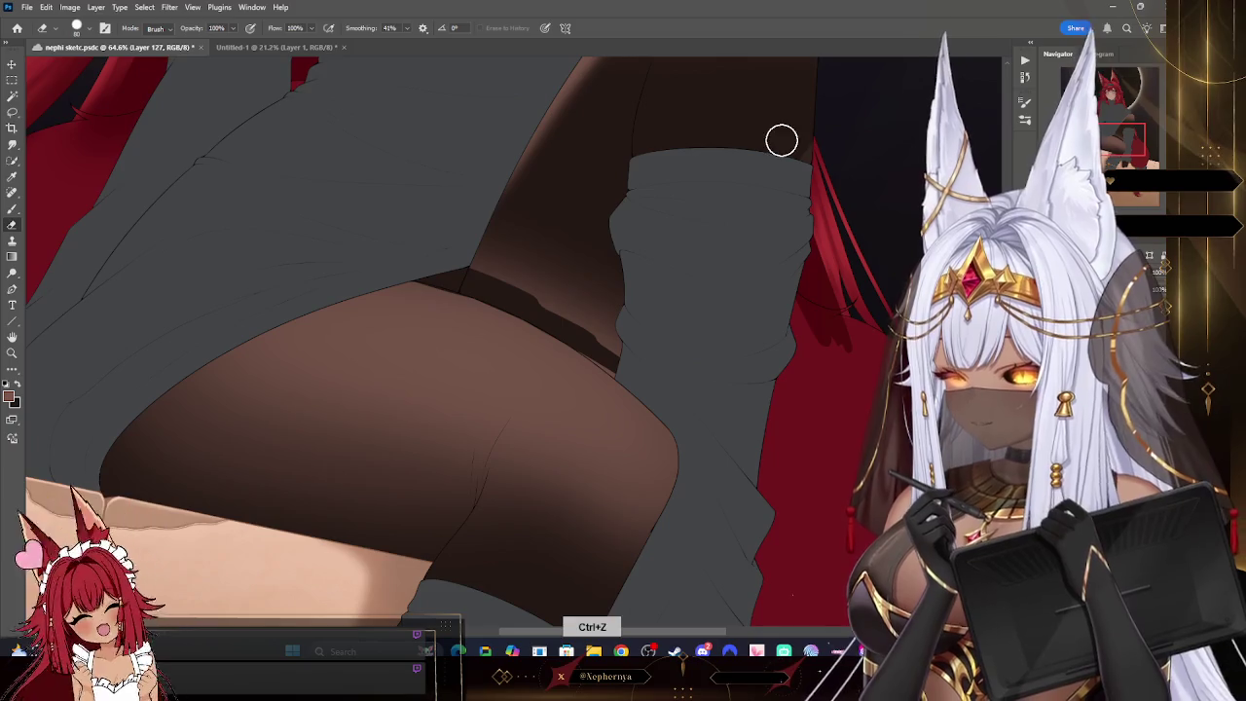
key("r")
key("bracketleft")
key("bracketleft")
key("bracketleft")
mouse_move(476, 312)
left_mouse_down()
mouse_move(446, 420)
mouse_move(461, 372)
left_mouse_up()
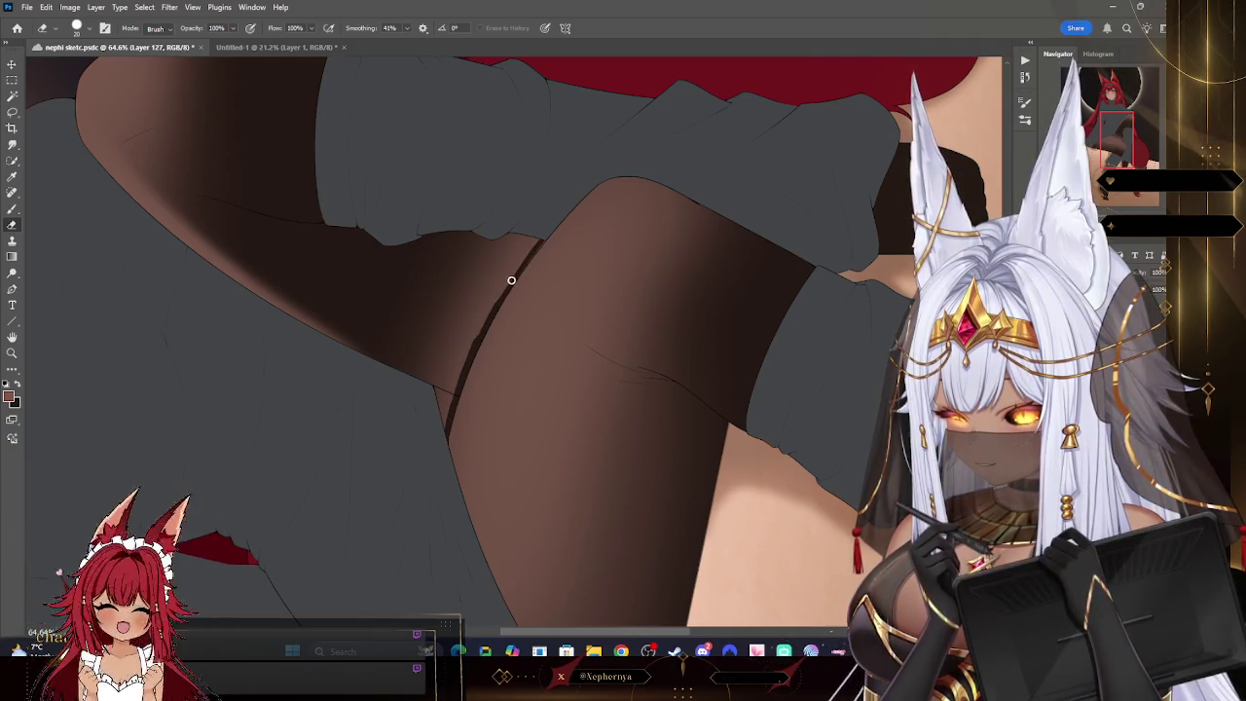
key("bracketright")
key("bracketright")
key("bracketright")
mouse_move(458, 370)
left_mouse_down()
mouse_move(506, 217)
mouse_move(380, 398)
left_mouse_up()
key("bracketleft")
key("bracketleft")
key("bracketleft")
left_click_drag(458, 315, 443, 397)
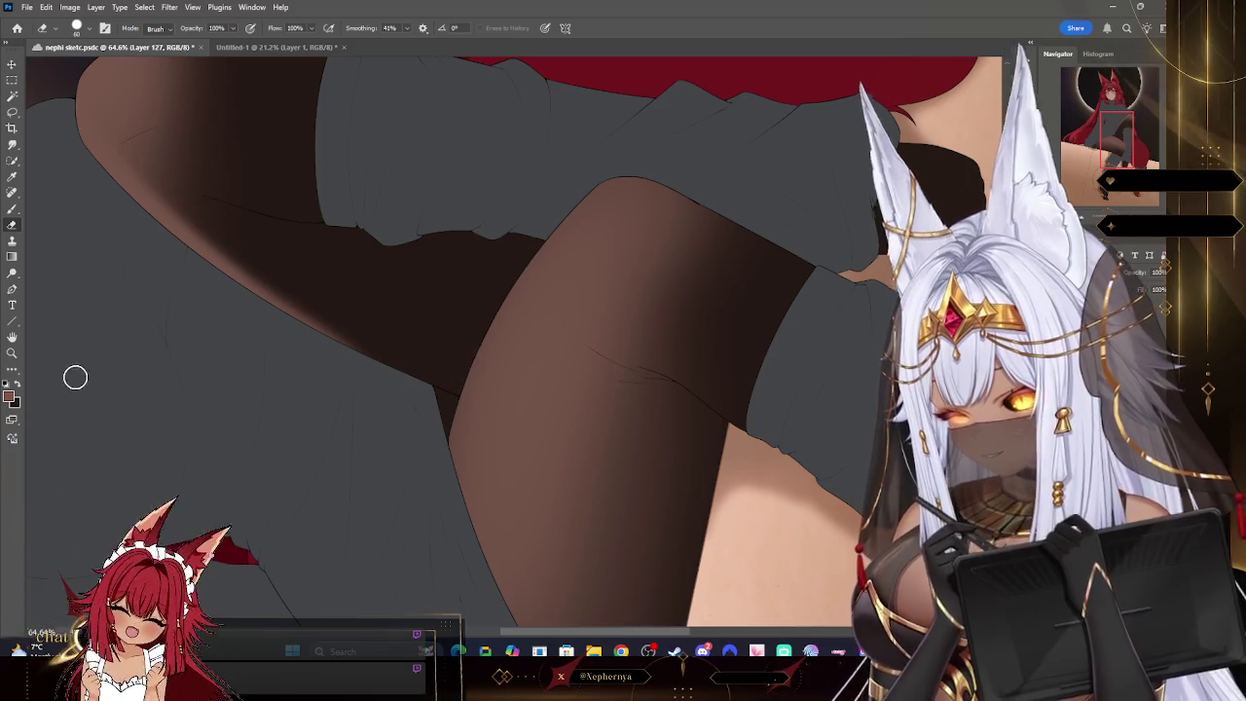
left_click(11, 352)
scroll(572, 265, "down", 5)
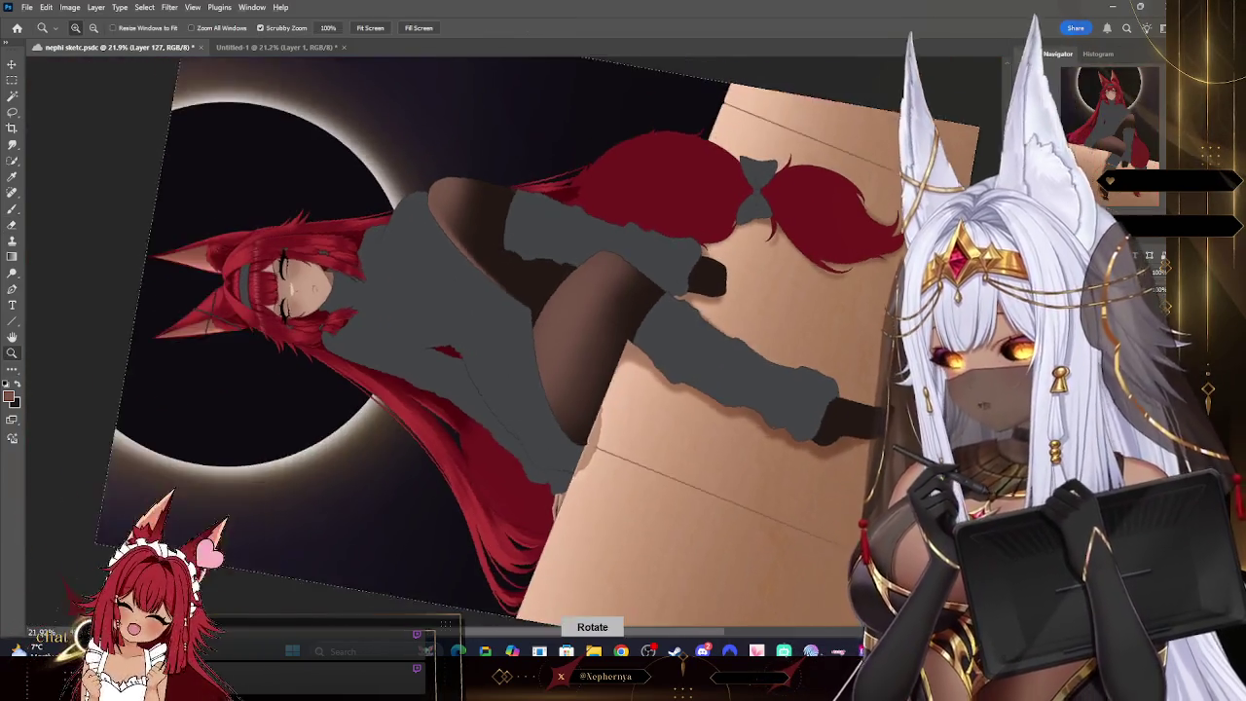
left_click_drag(572, 265, 922, 124)
key("4")
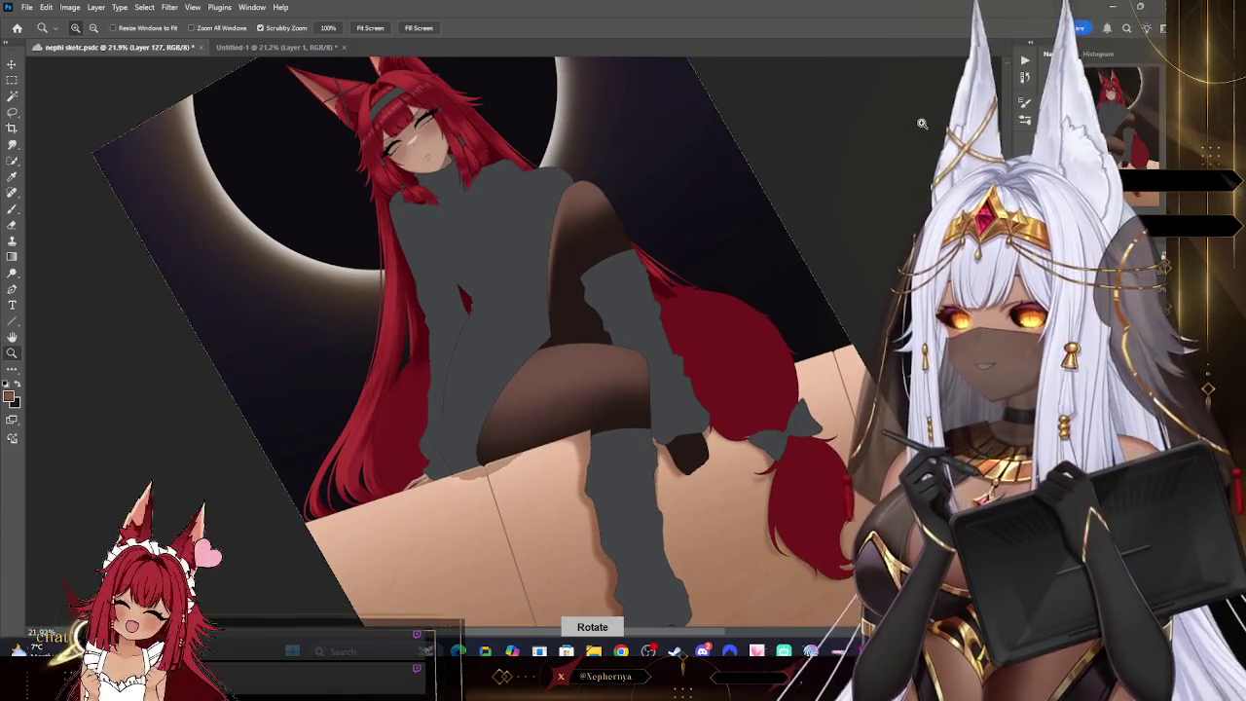
key("4")
scroll(675, 272, "up", 2)
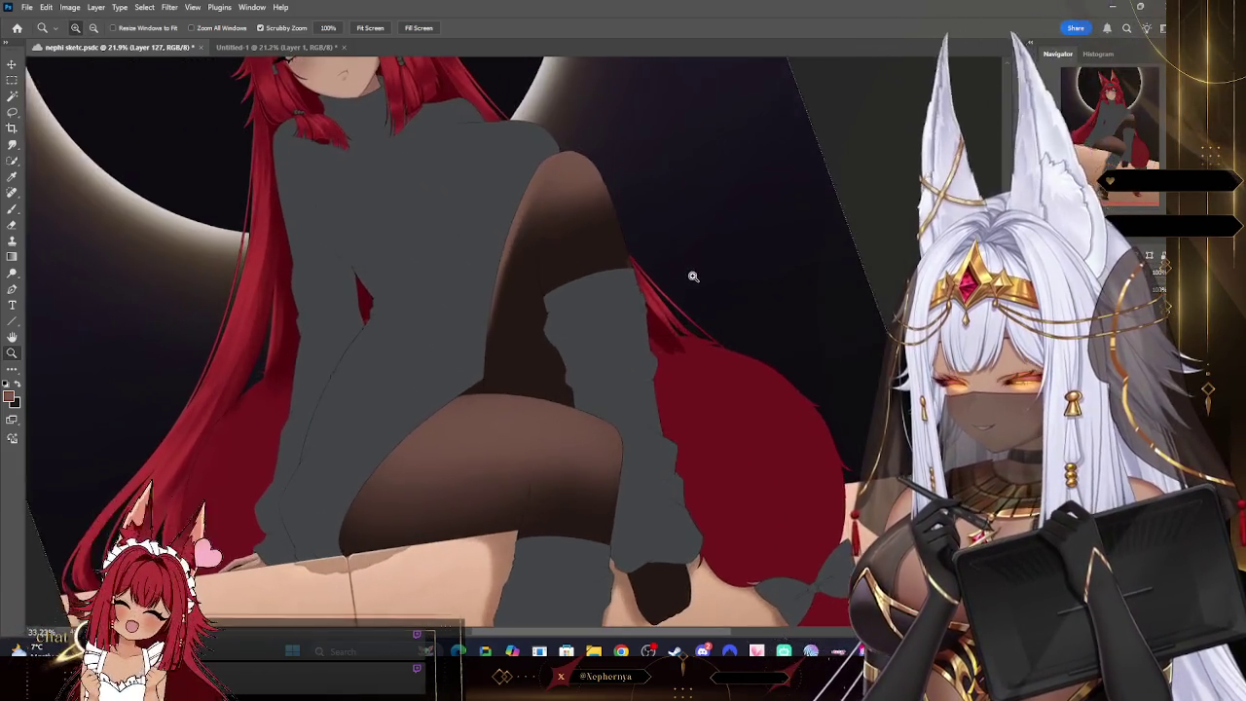
scroll(676, 345, "up", 2)
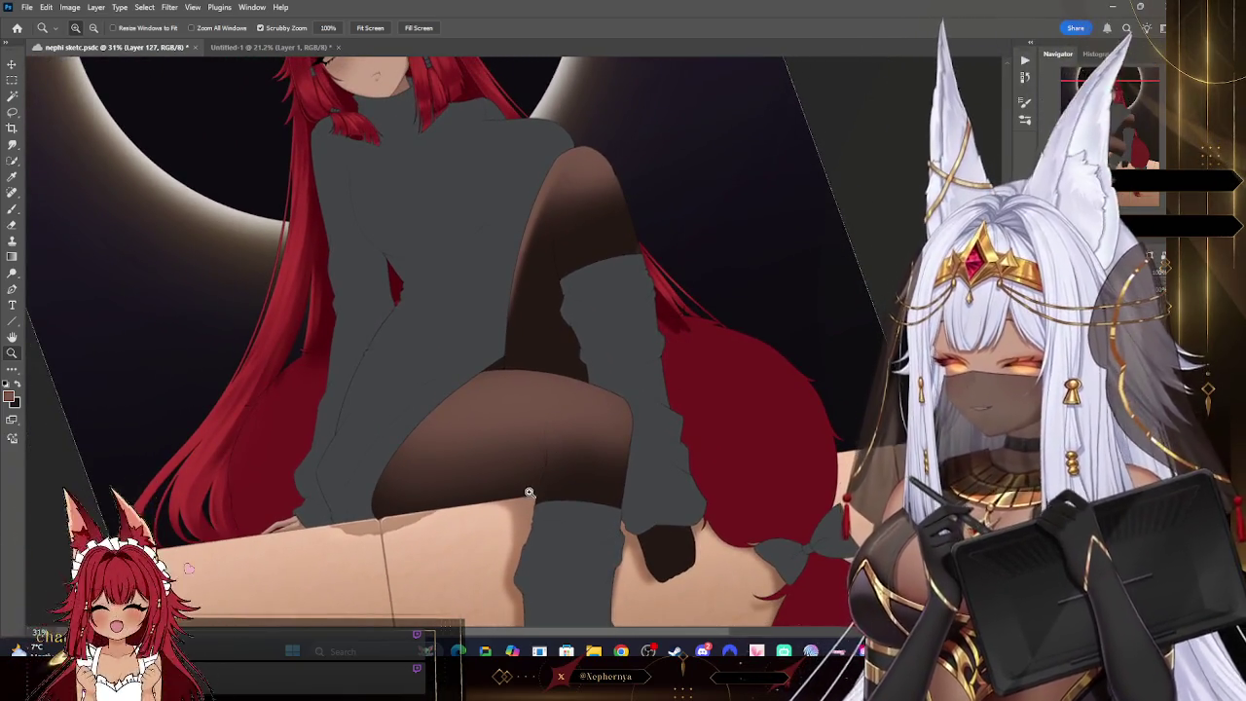
scroll(631, 427, "up", 2)
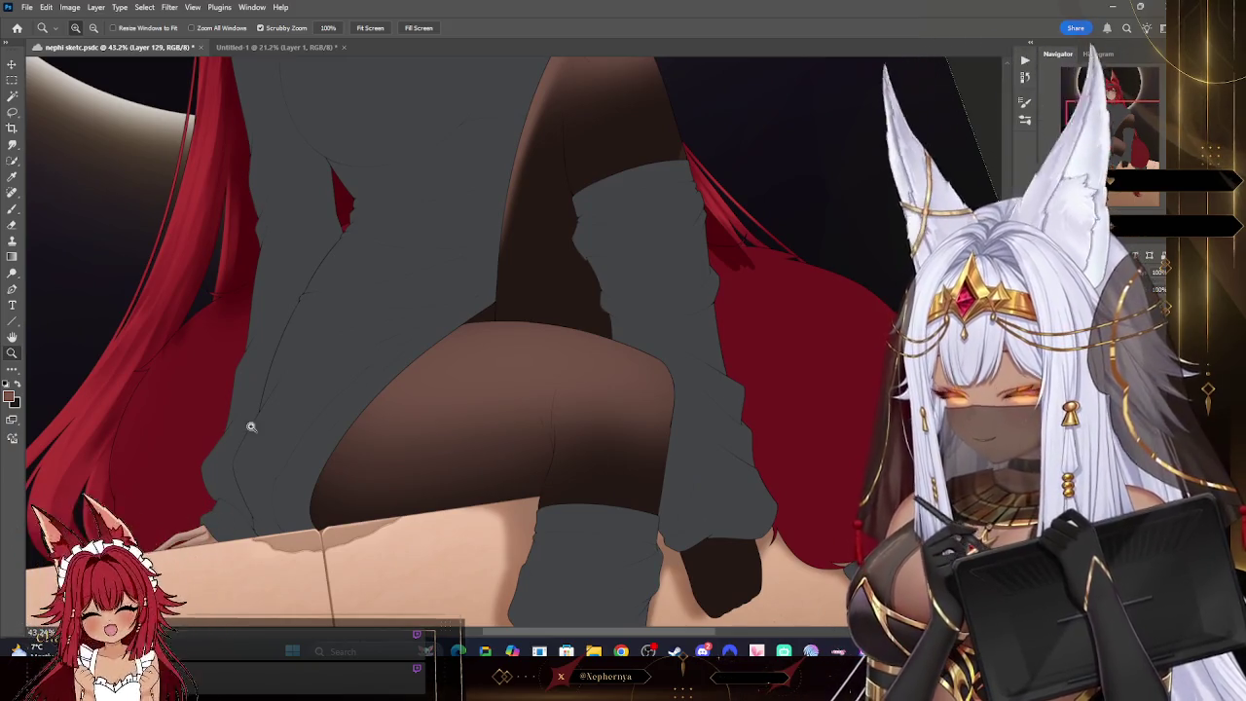
- Paint darker shading onto the front thigh and soften the dark crease with the eraser
left_click(12, 209)
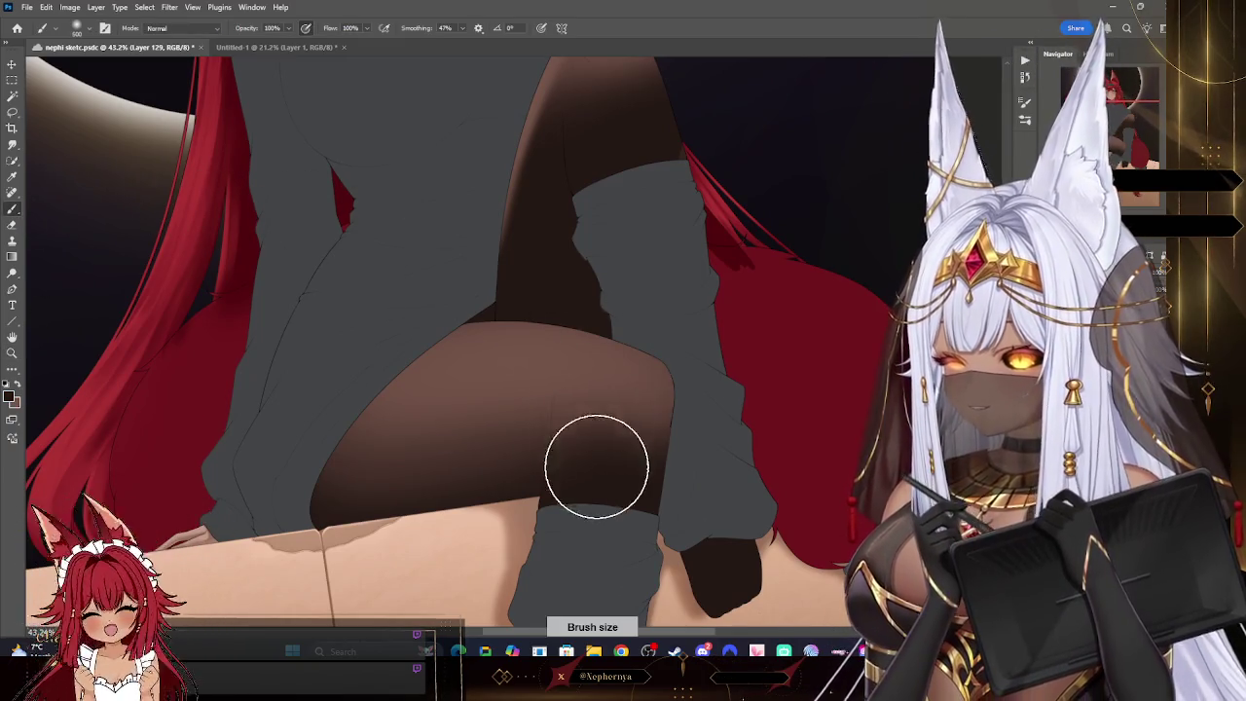
left_click_drag(561, 407, 555, 475)
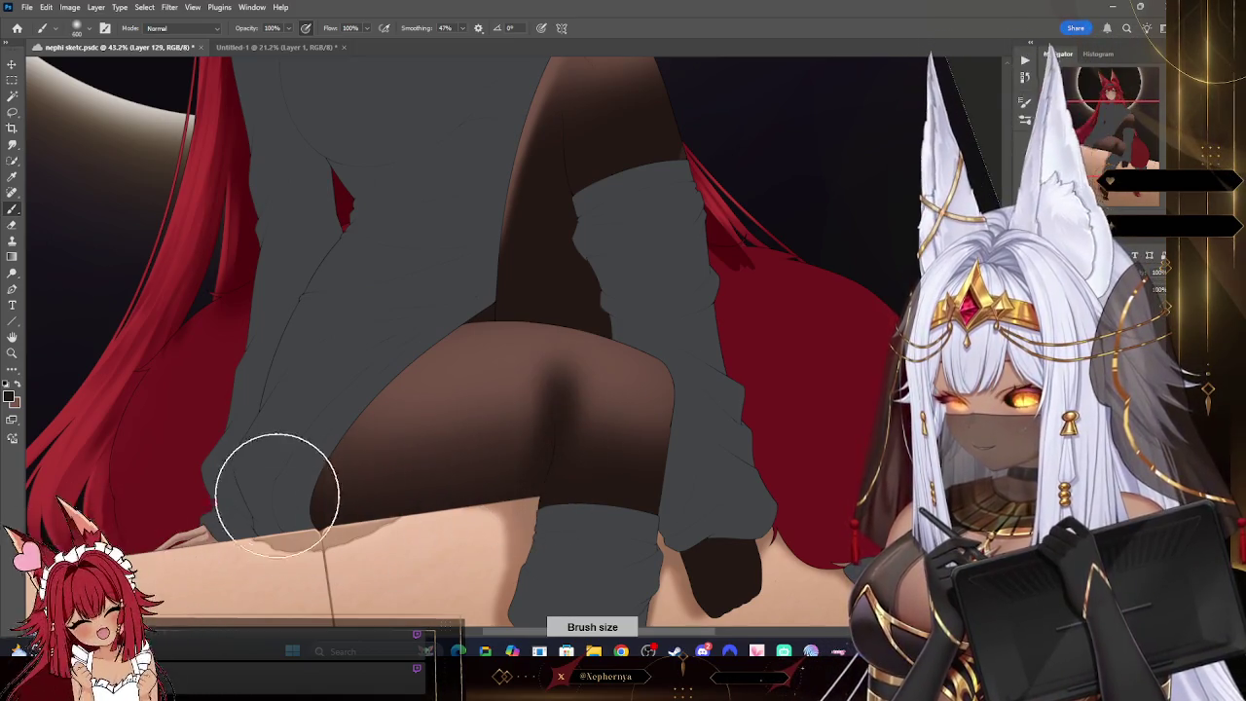
key("bracketright")
key("bracketright")
key("bracketright")
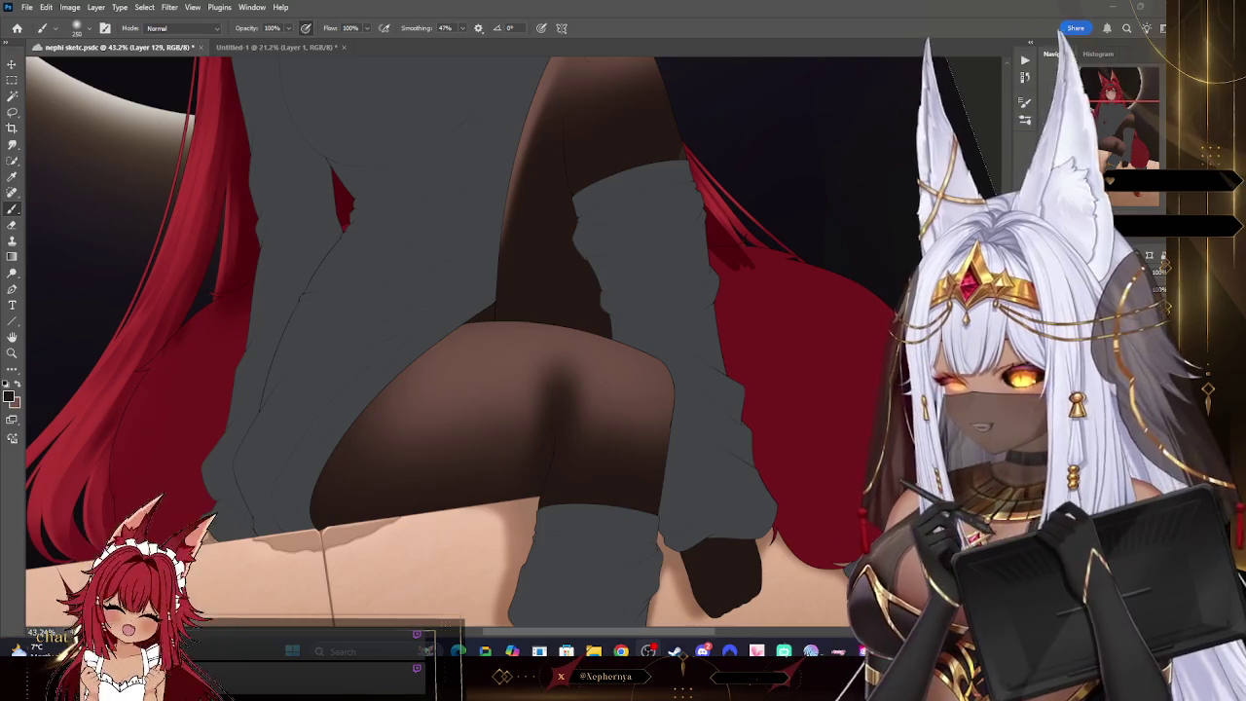
key("e")
key("bracketleft")
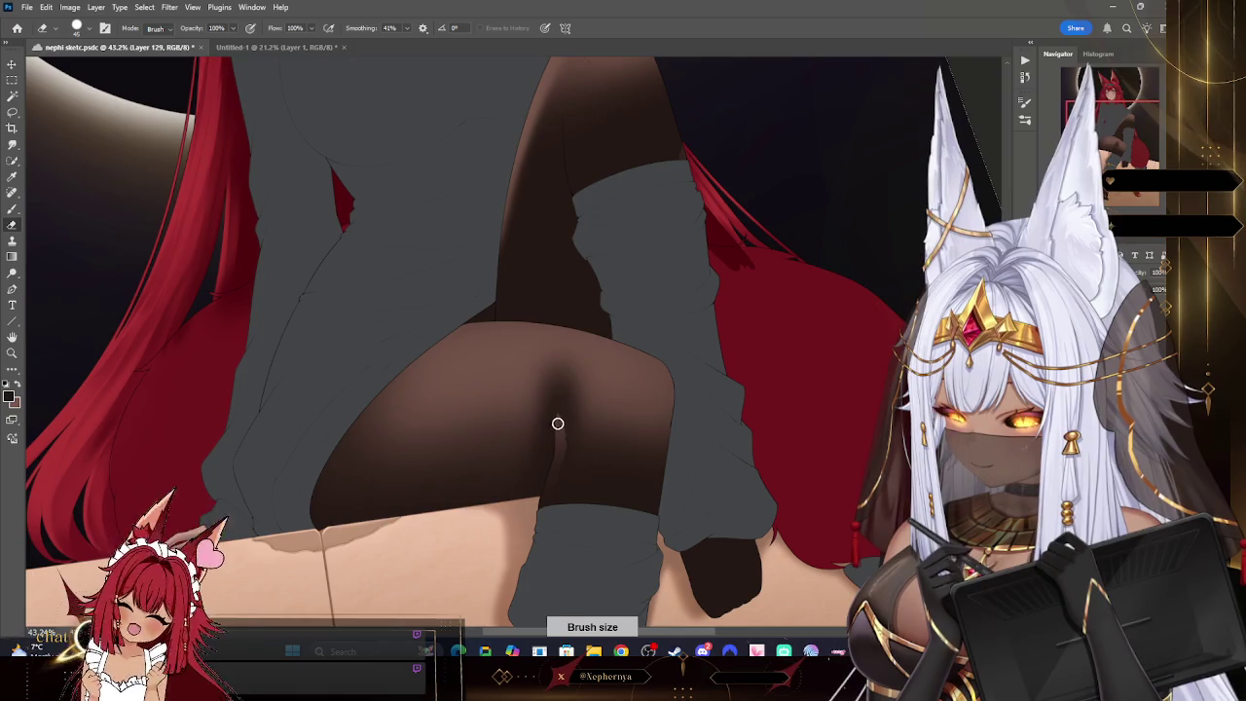
key("bracketright")
mouse_move(568, 400)
left_mouse_down()
mouse_move(578, 458)
mouse_move(601, 364)
left_mouse_up()
- Switch to a smaller eraser preset and erase softly to form the knee highlight
key("bracketright")
key("bracketright")
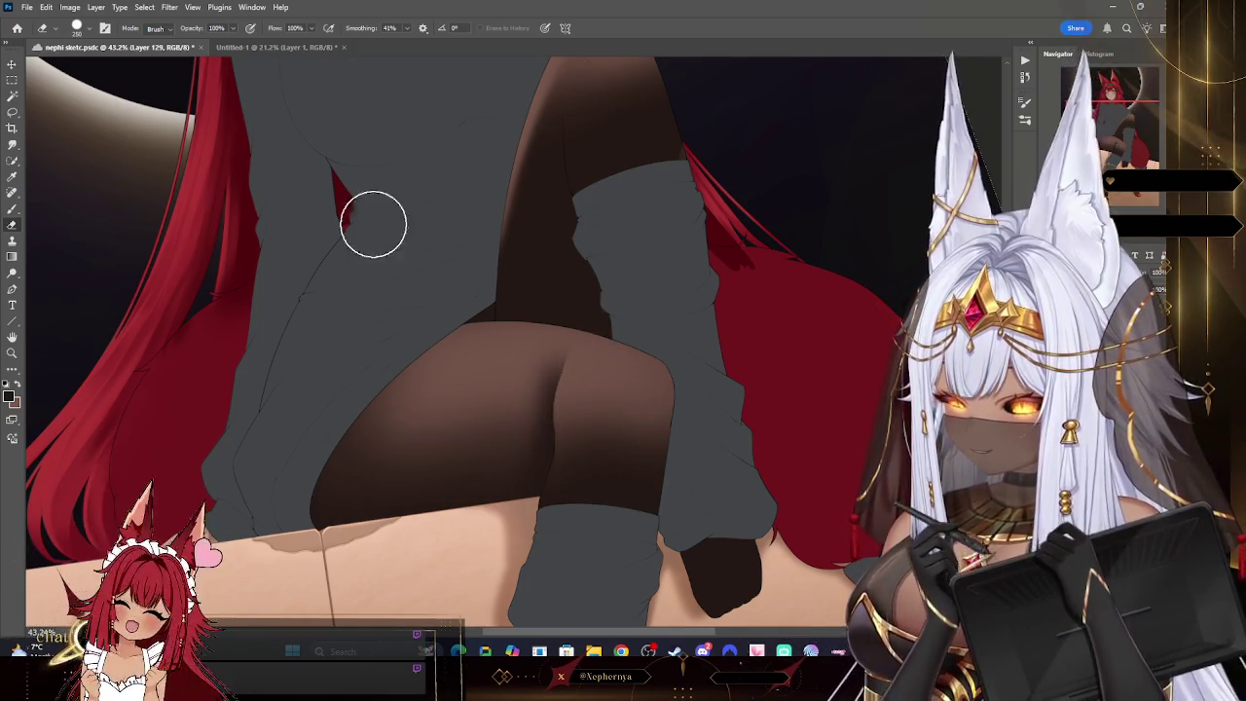
left_click(78, 27)
left_click(58, 292)
key("bracketleft")
key("bracketleft")
key("bracketleft")
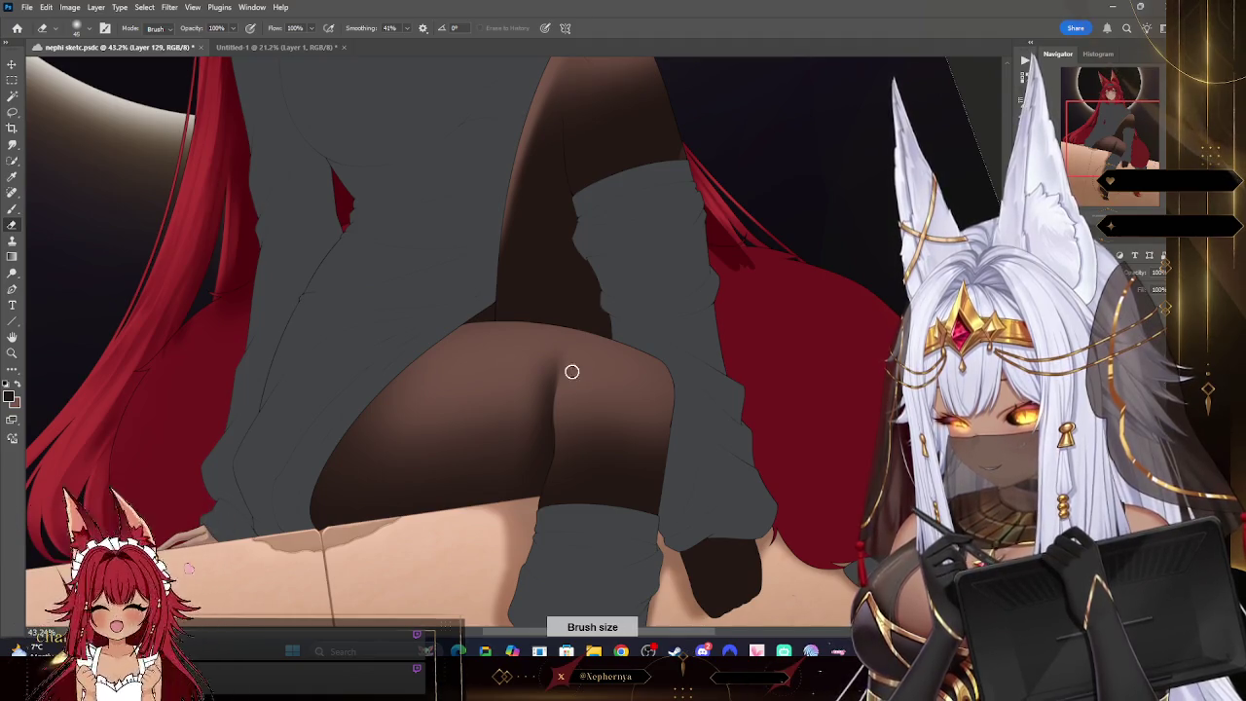
key("bracketright")
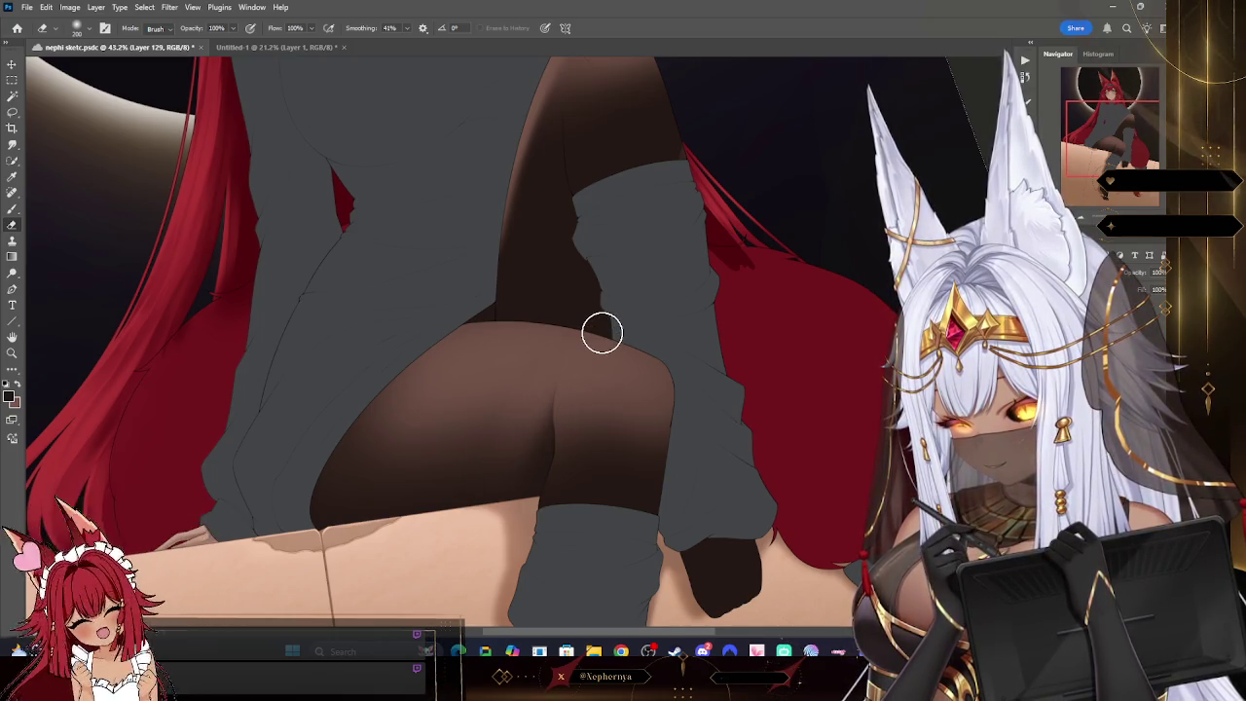
key("bracketright")
key("bracketright")
key("bracketright")
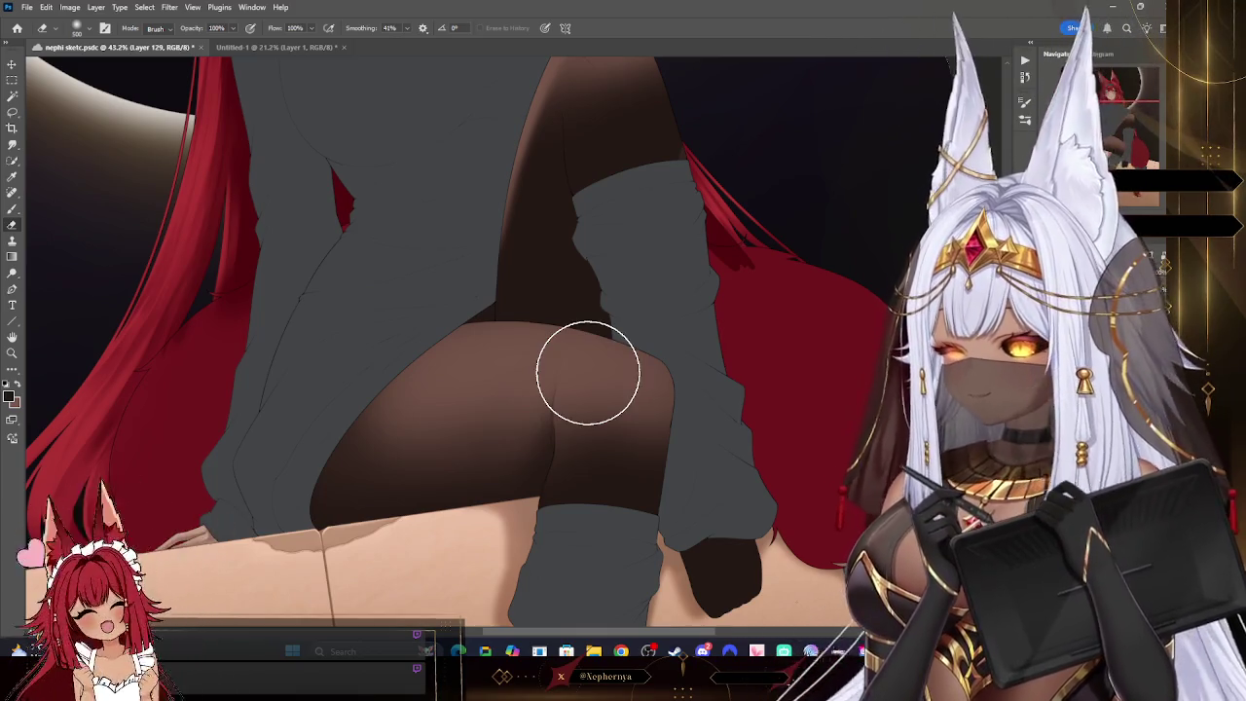
left_click(11, 209)
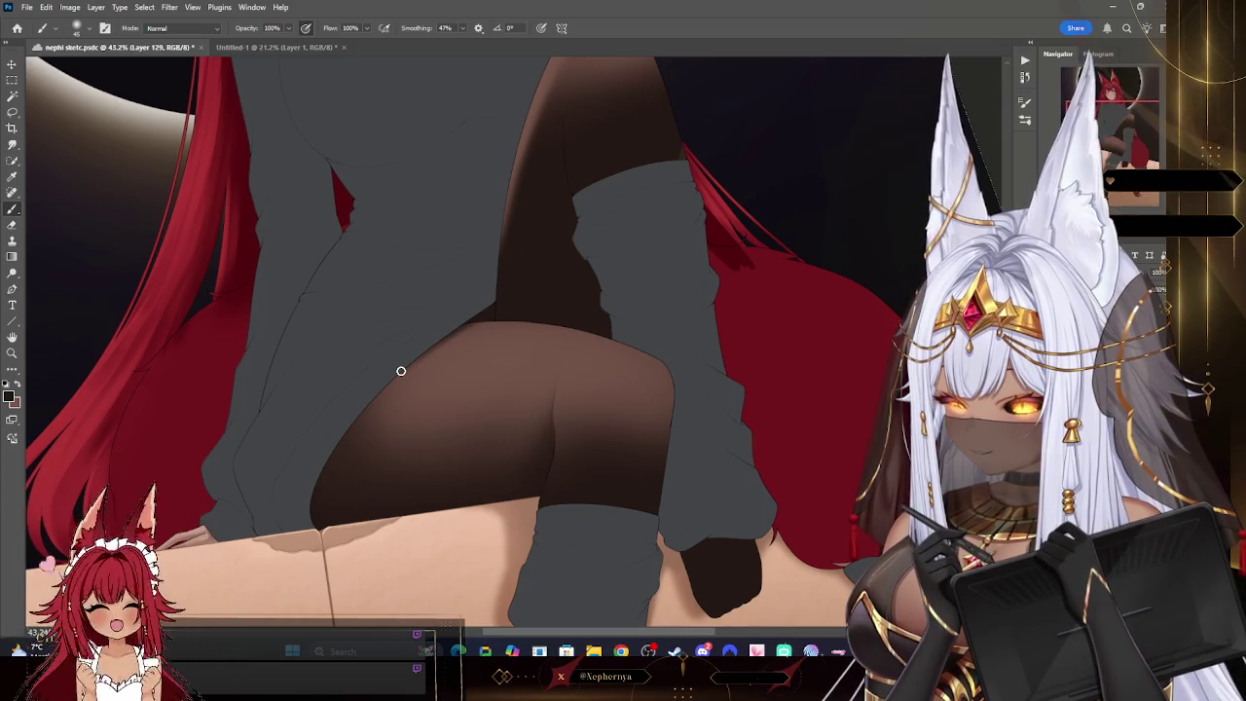
left_click(27, 7)
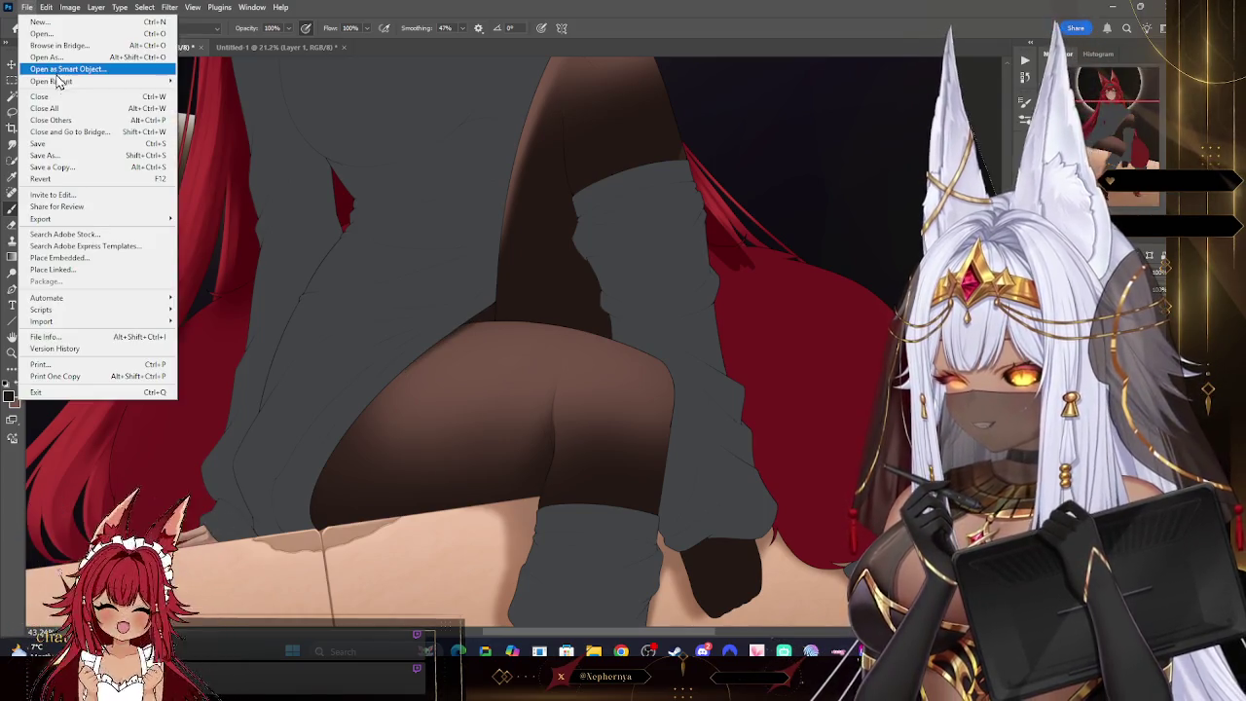
- Save the document and zoom out to review the shaded figure
left_click(59, 146)
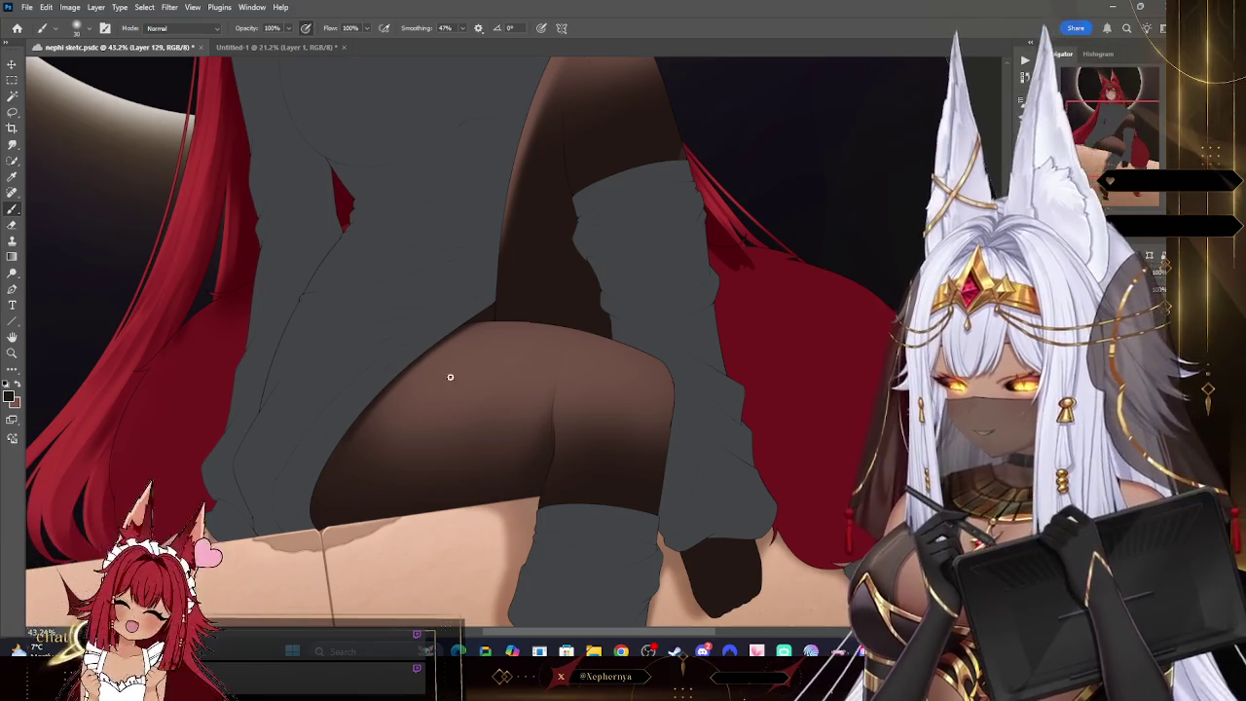
key("z")
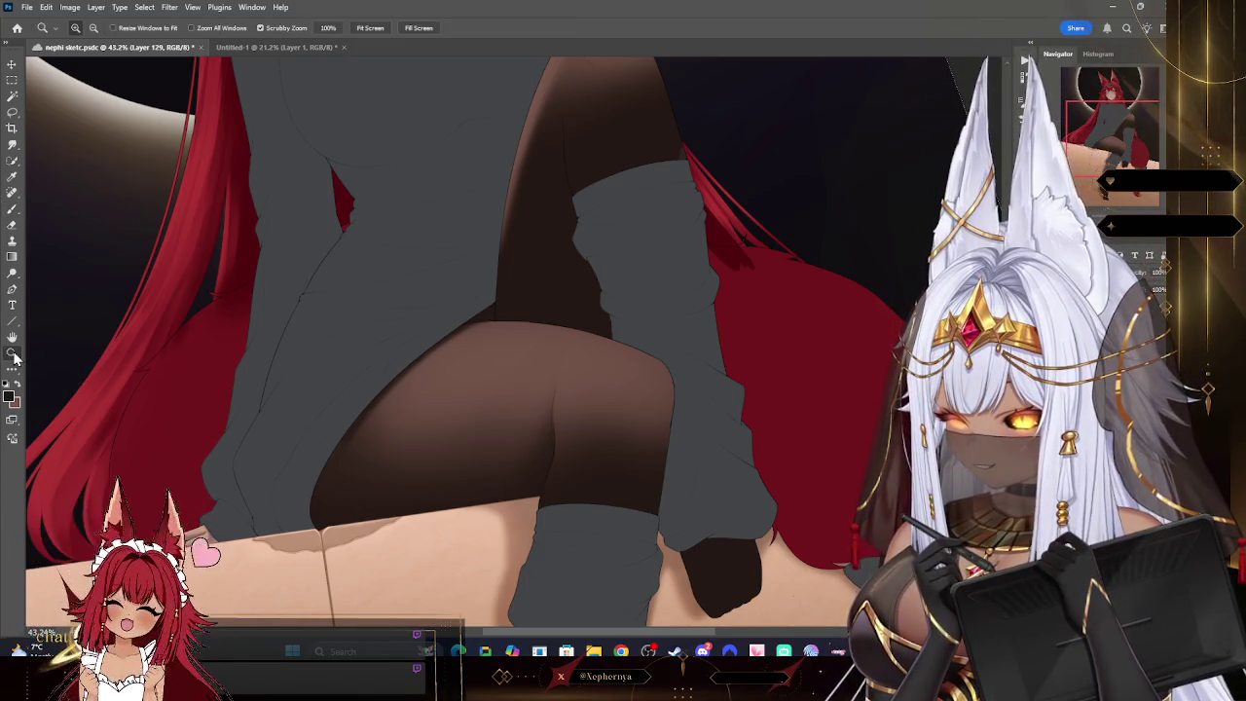
left_click_drag(353, 247, 387, 211)
left_click(386, 212)
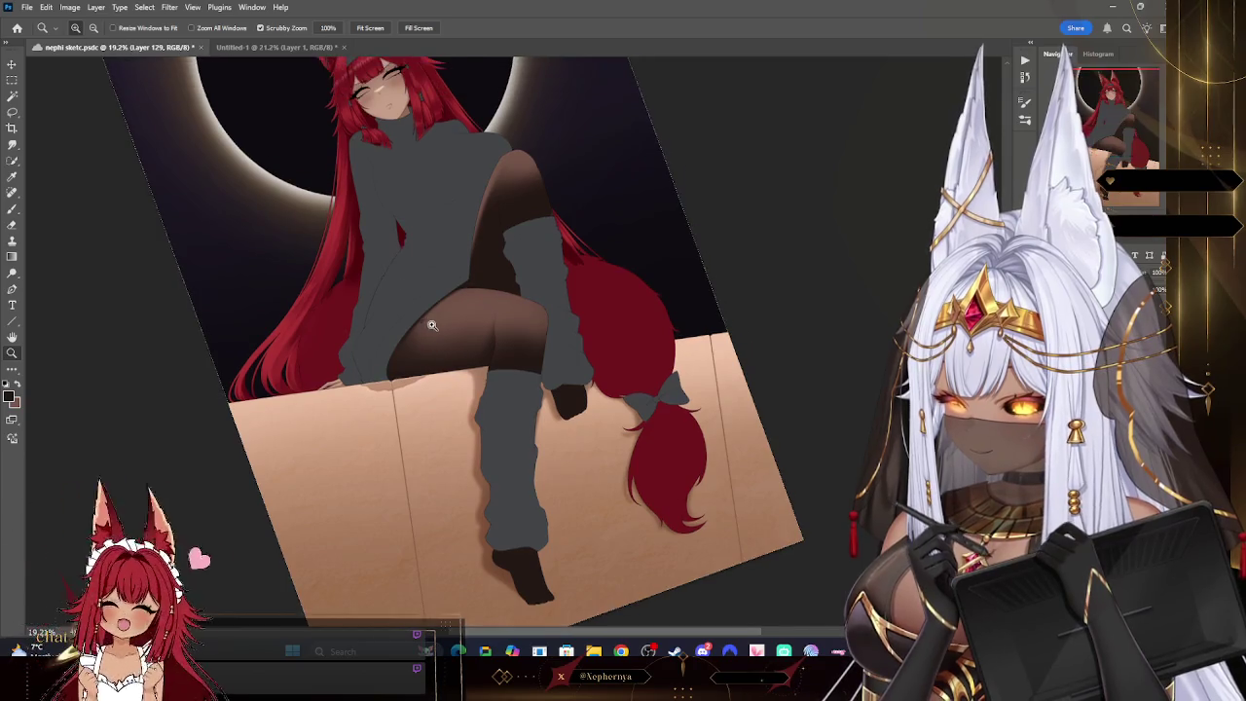
left_click(431, 341)
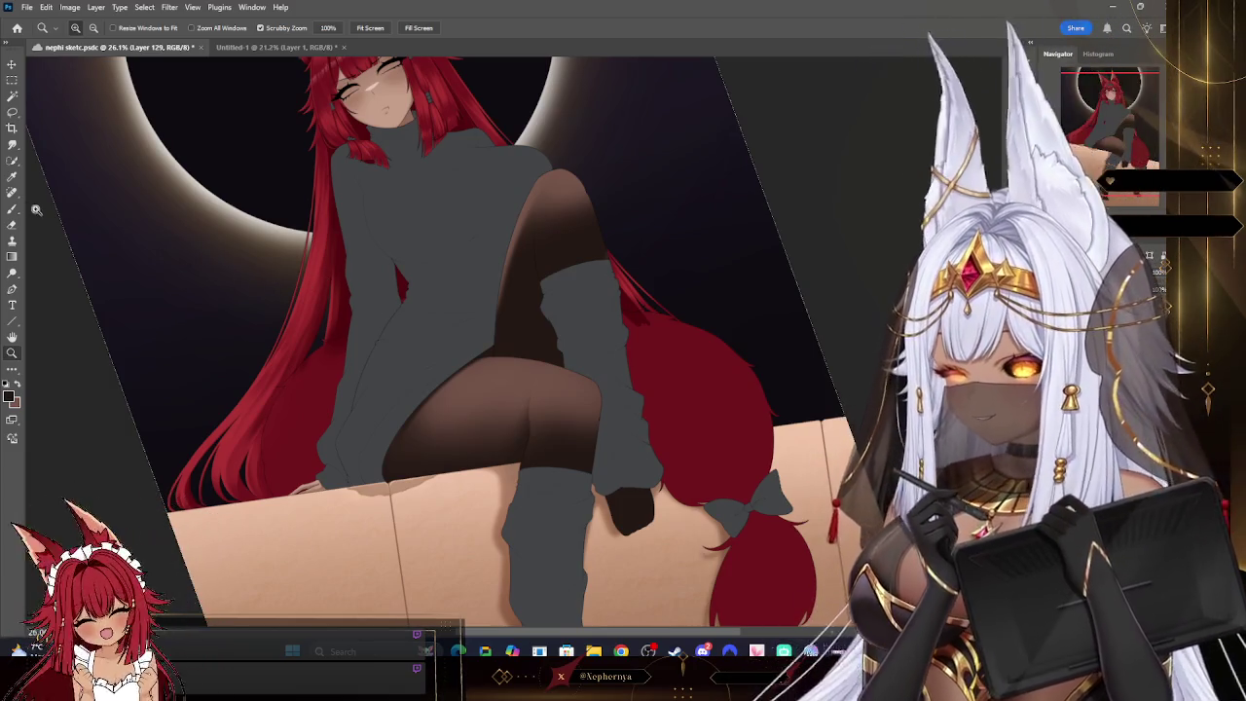
key("b")
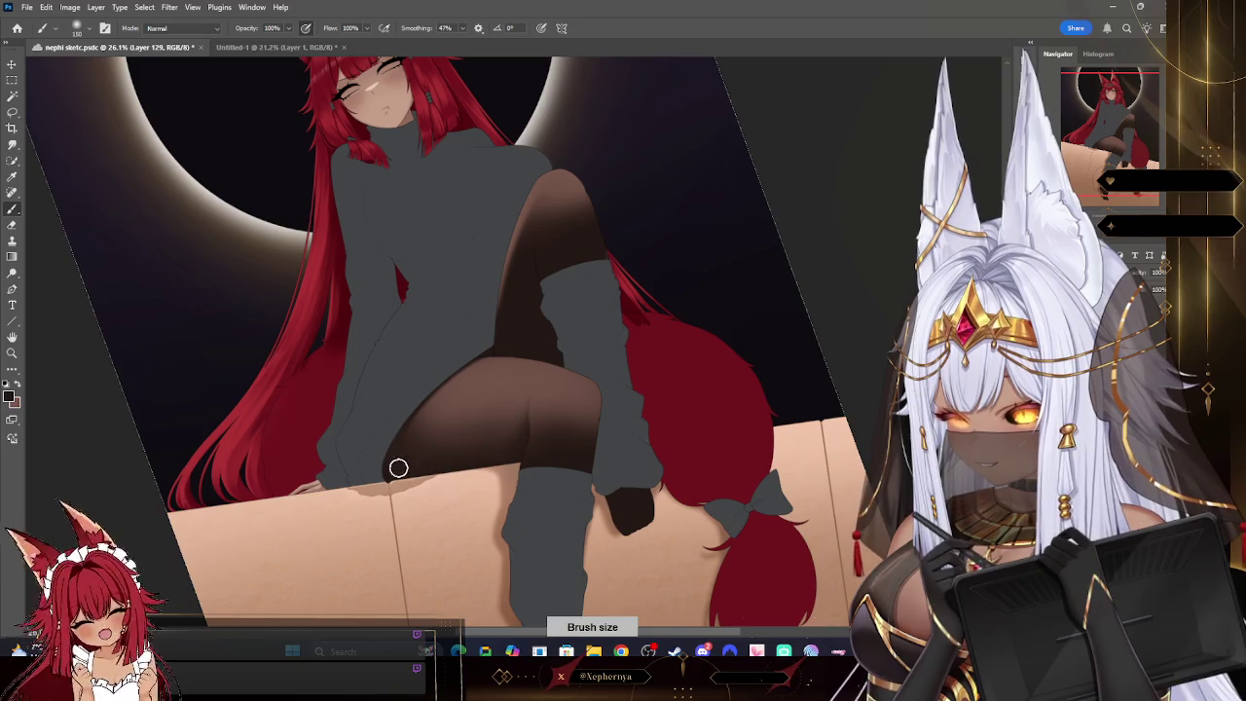
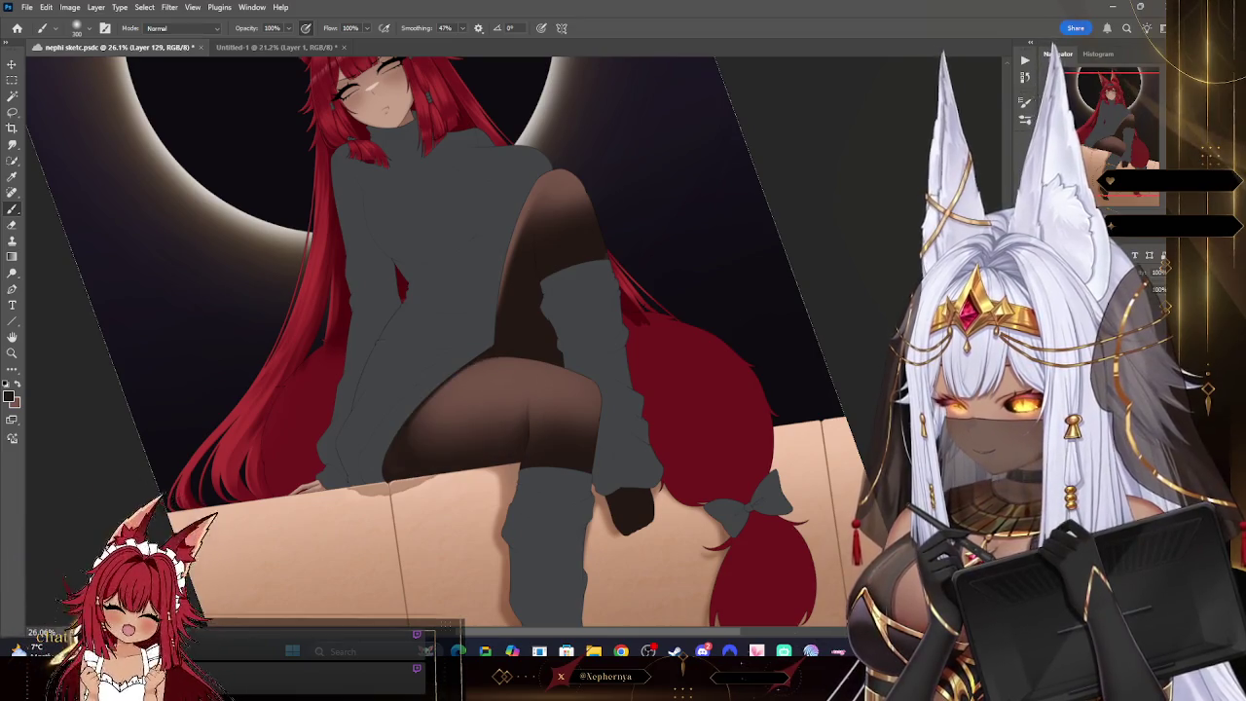
- Add a new layer for the tights shading and adjust the brush size
key("ctrl+shift+alt+n")
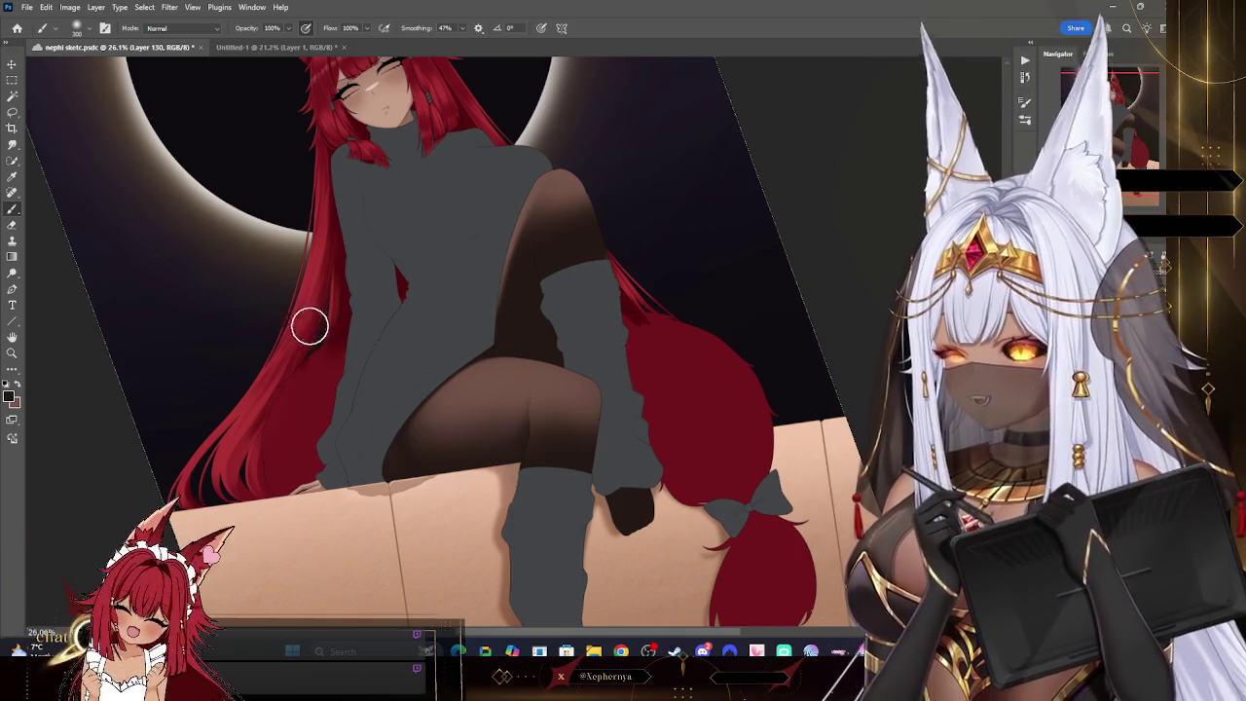
key("bracketleft")
key("bracketleft")
key("bracketleft")
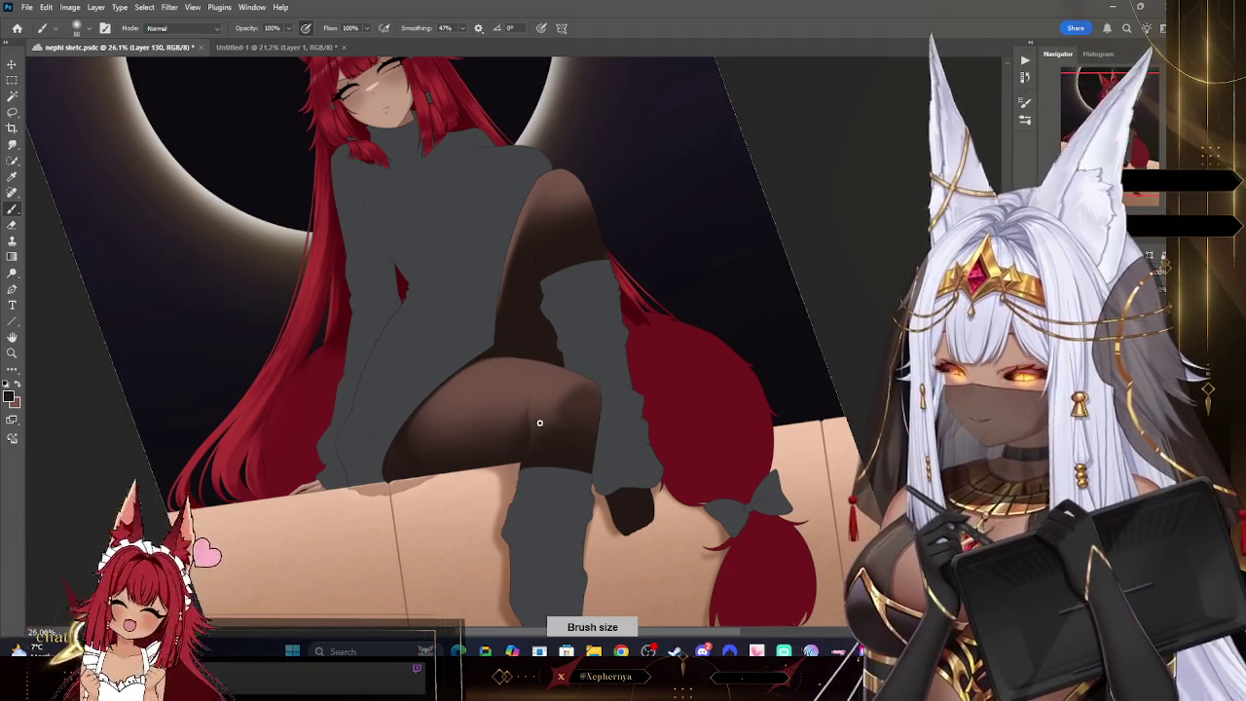
key("bracketright")
key("bracketright")
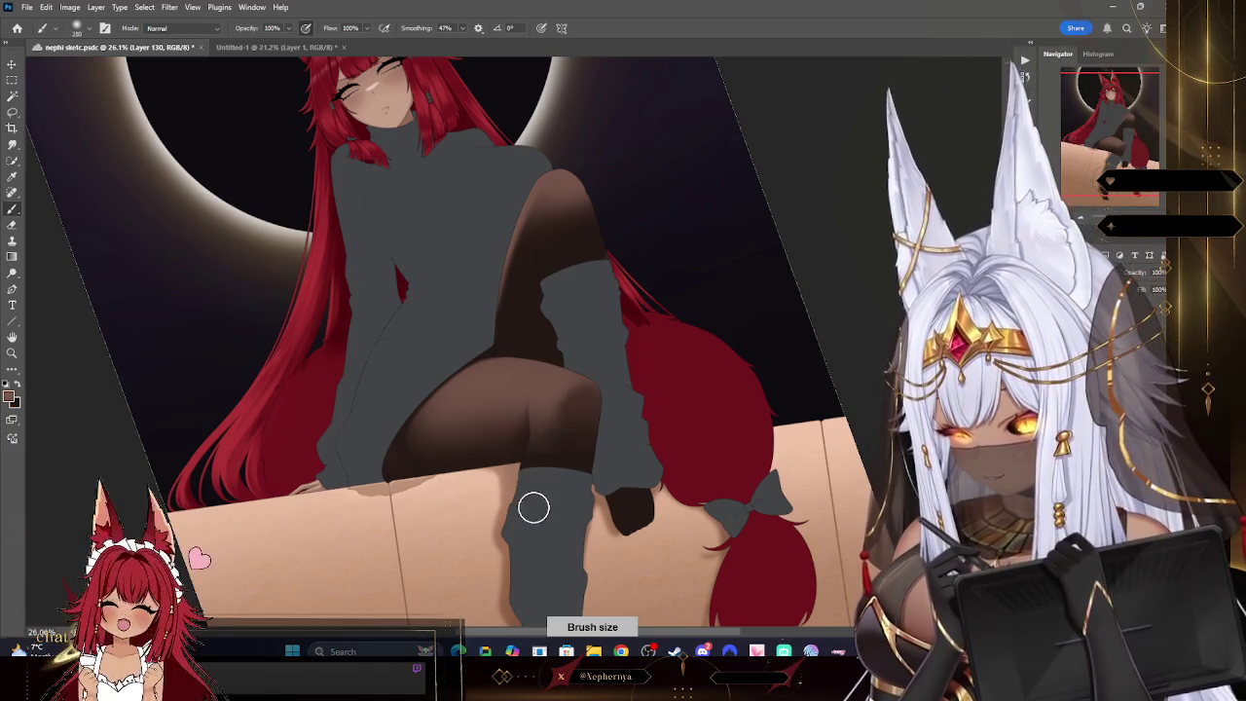
key("bracketright")
key("bracketright")
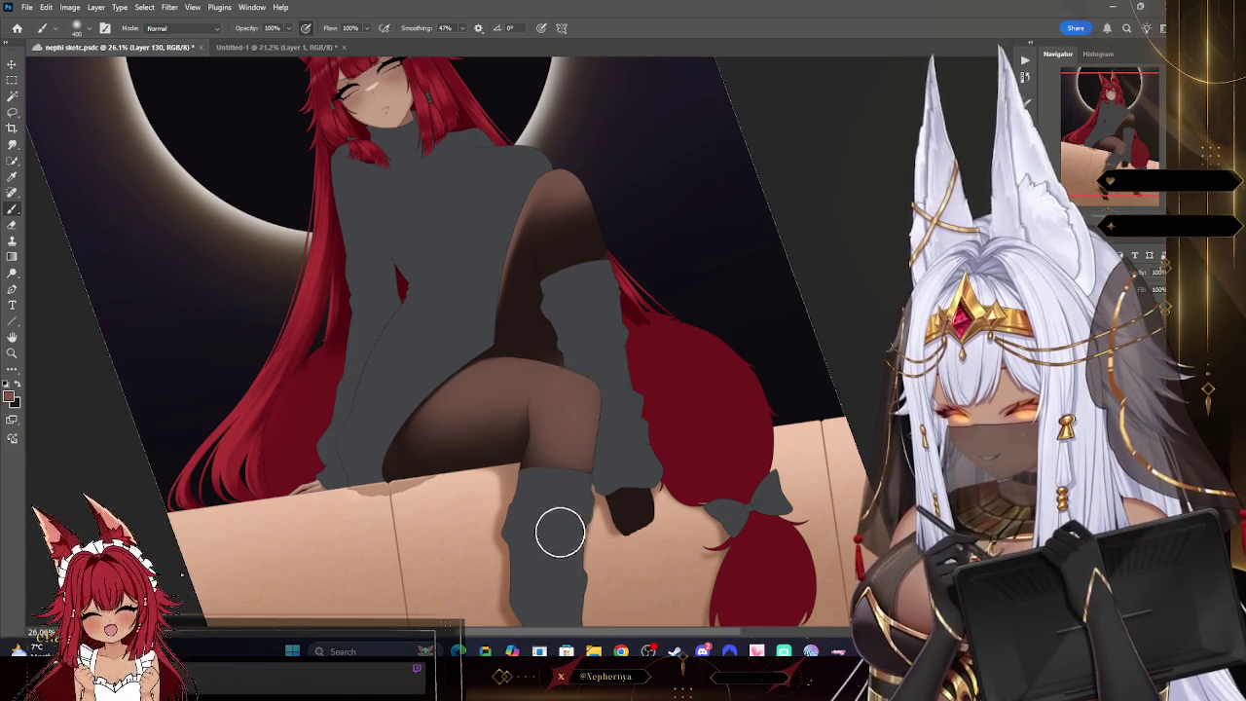
key("bracketleft")
key("bracketleft")
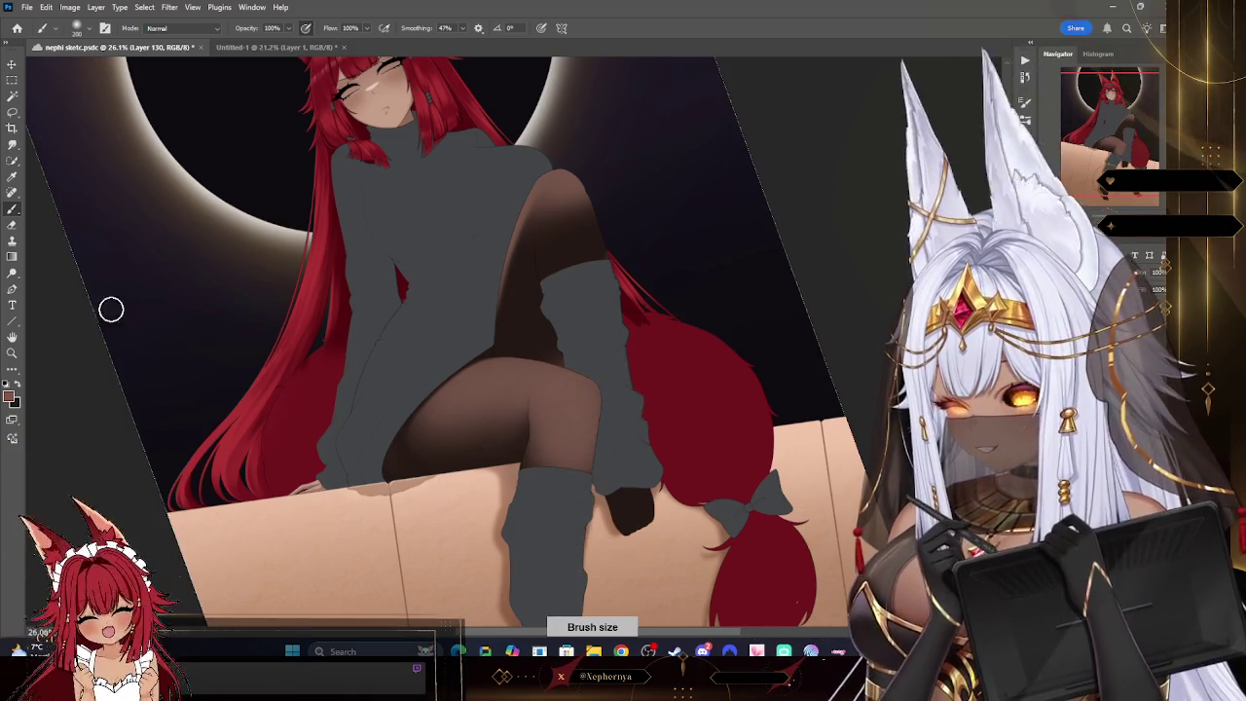
- Switch to a small Hard Round Pressure Size eraser and zoom in on the legs
key("e")
left_click(77, 27)
left_click(92, 193)
key("Escape")
key("bracketleft")
key("bracketleft")
key("bracketleft")
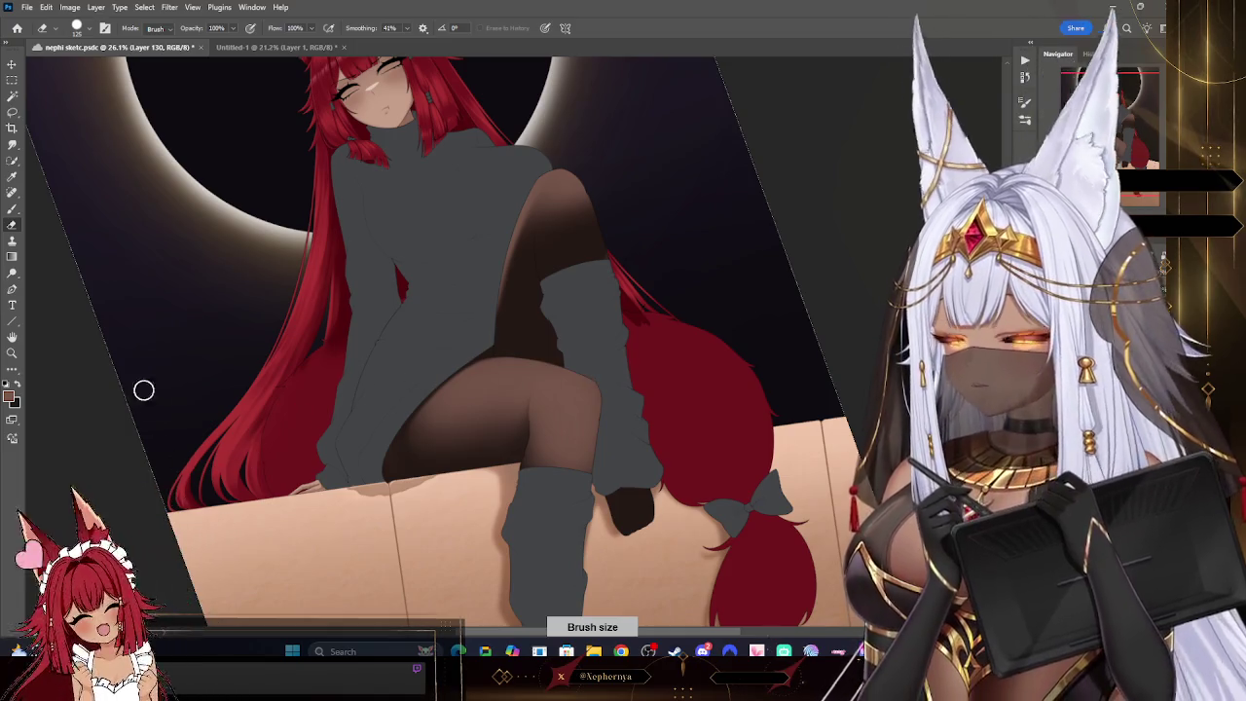
left_click(11, 354)
left_click_drag(525, 434, 568, 434)
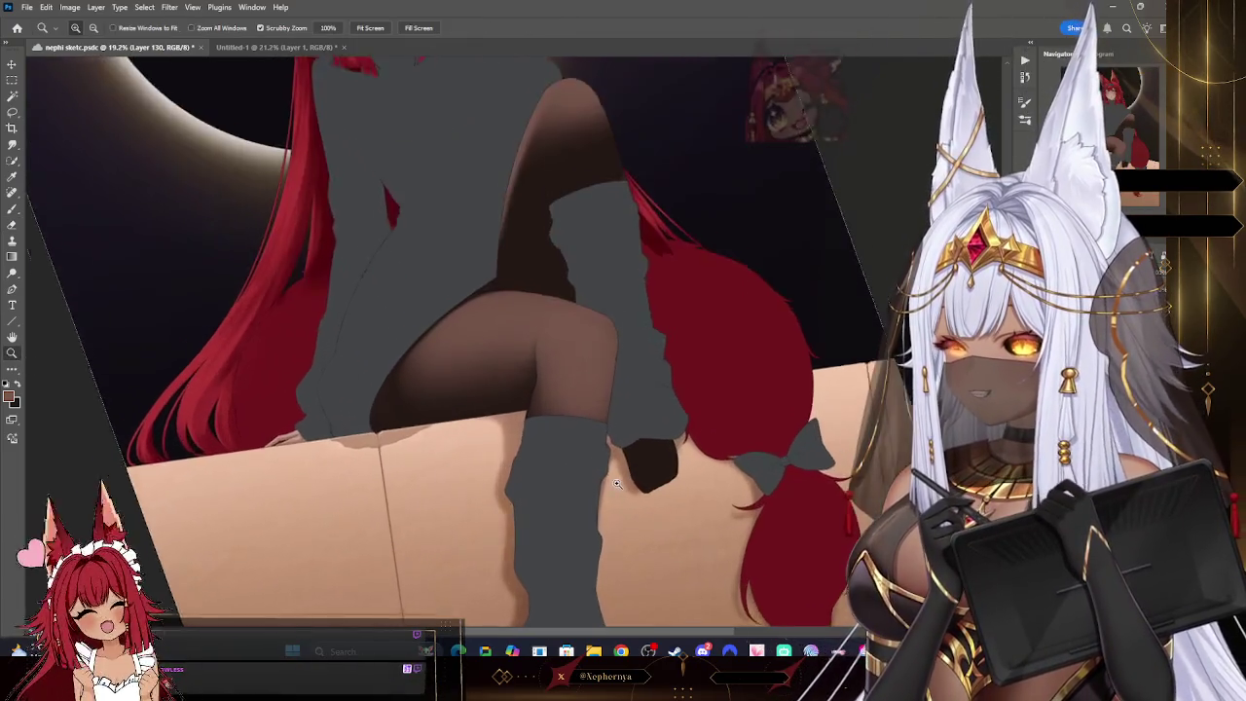
- Paint a darker shadow on the tights' knee with the view rotated, then erase its edges clean
key("b")
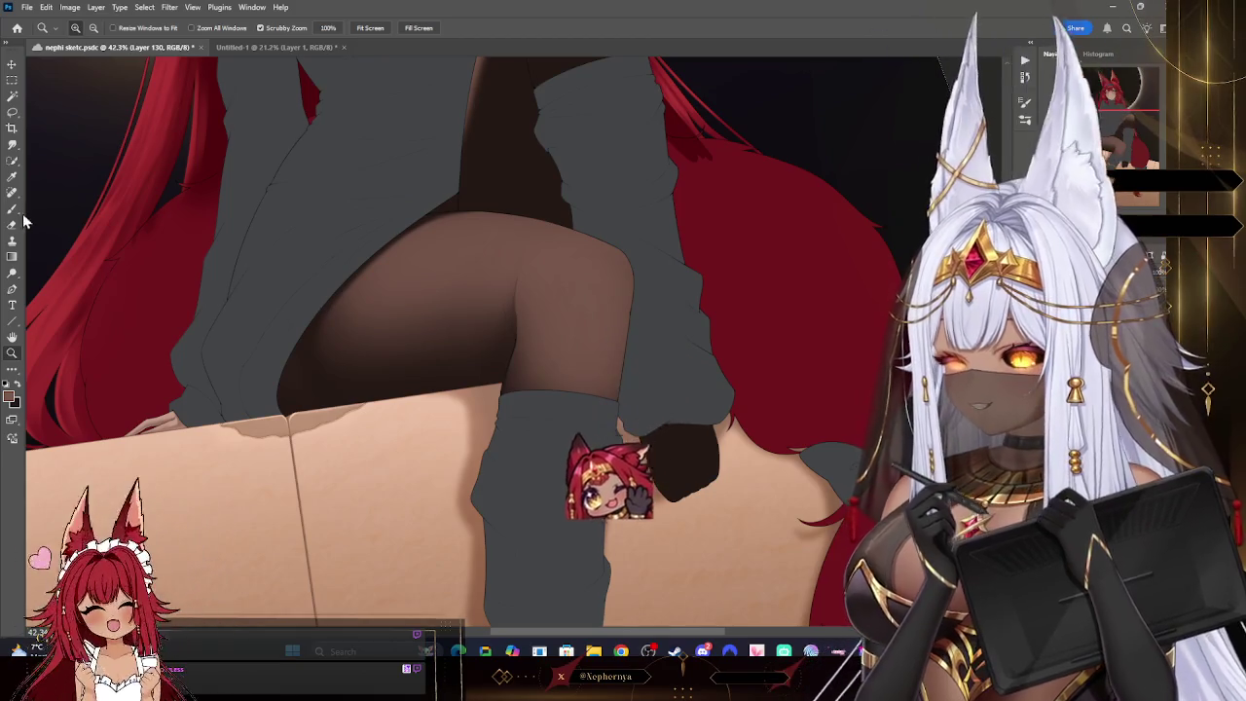
mouse_move(445, 473)
left_mouse_down()
mouse_move(415, 423)
mouse_move(448, 467)
left_mouse_up()
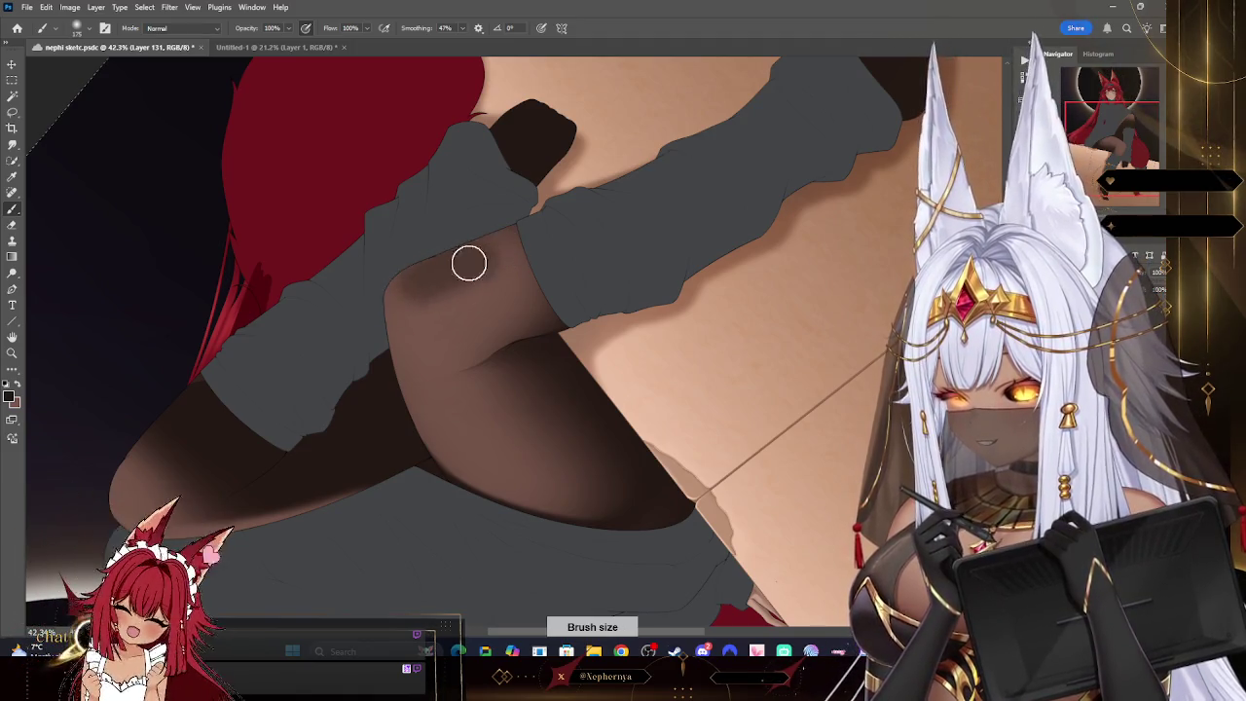
key("e")
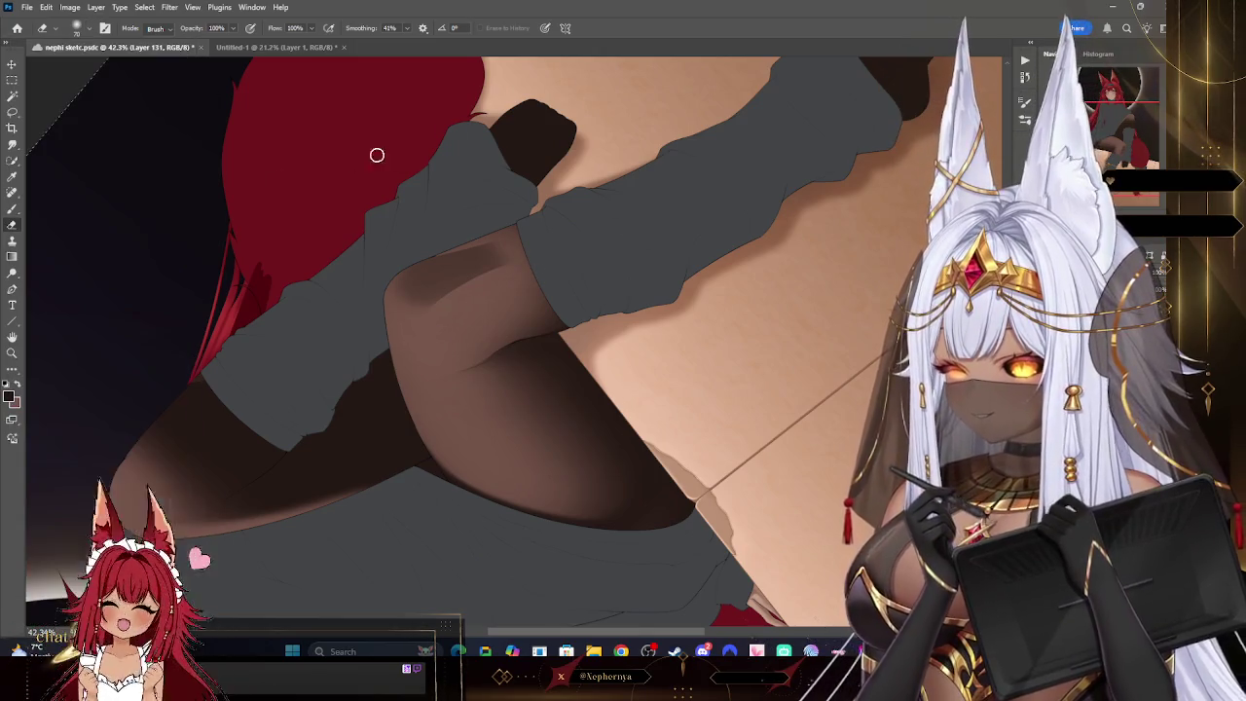
key("bracketleft")
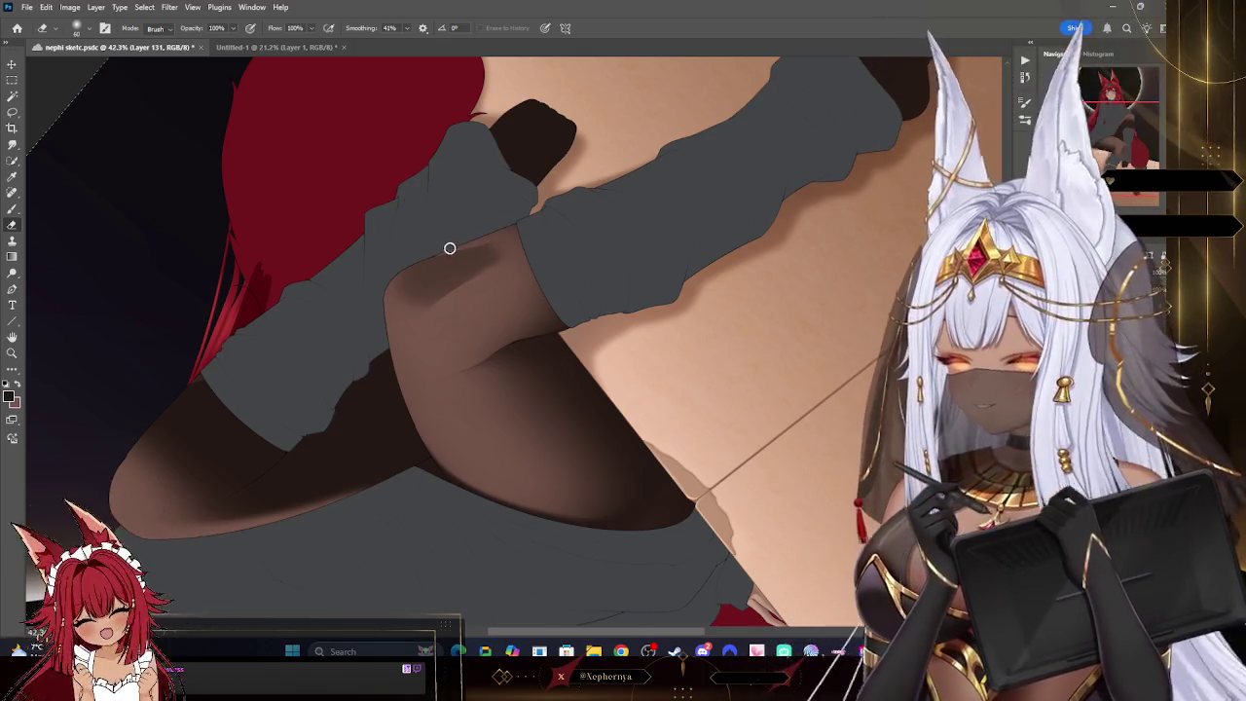
key("bracketleft")
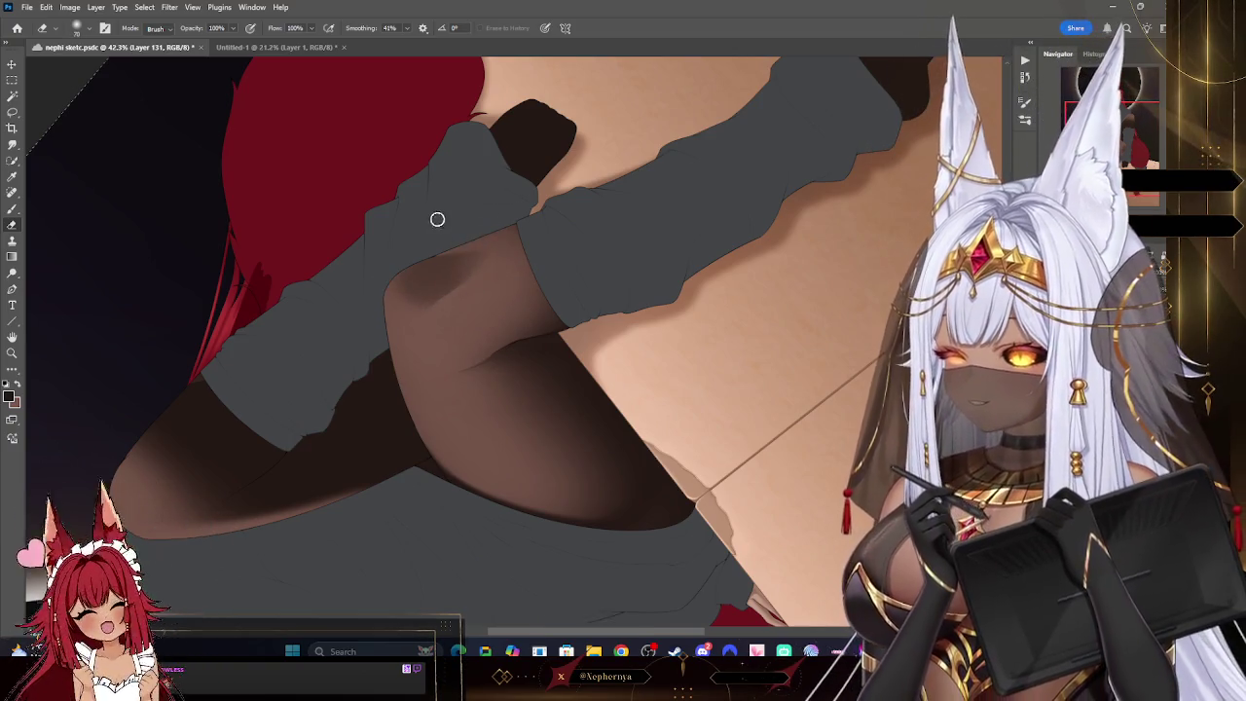
key("bracketright")
key("bracketright")
key("bracketright")
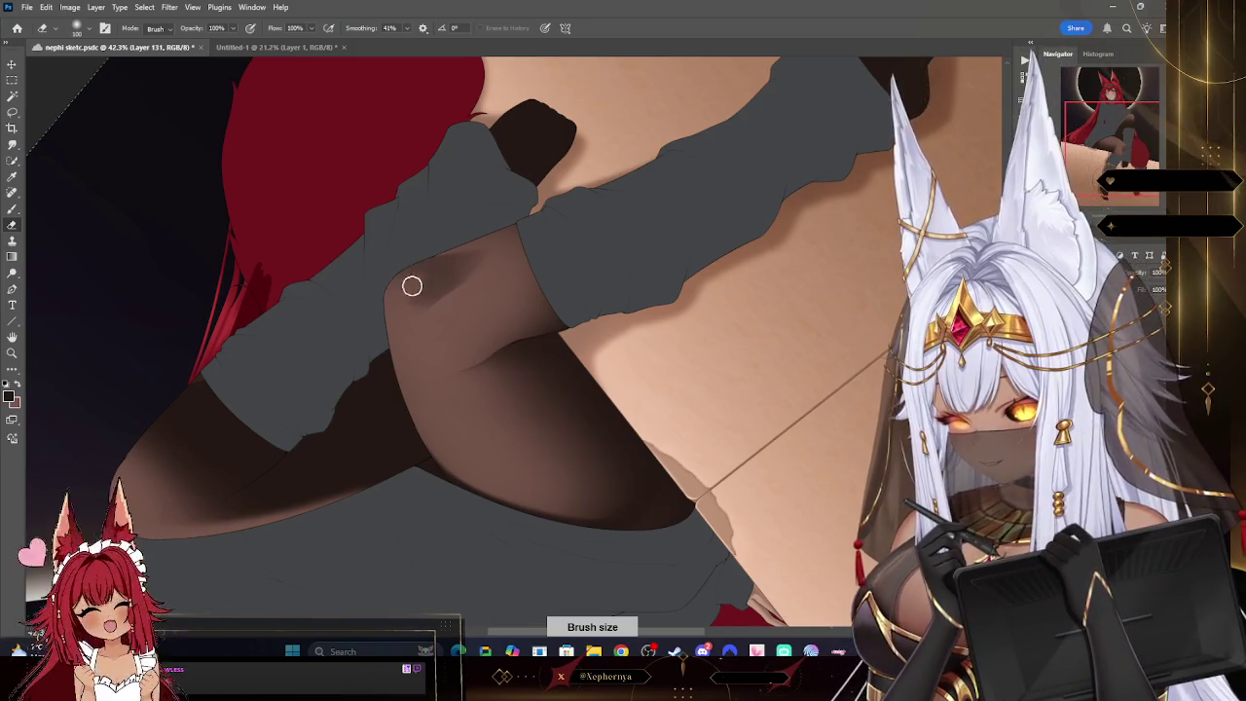
key("bracketright")
key("bracketright")
key("bracketright")
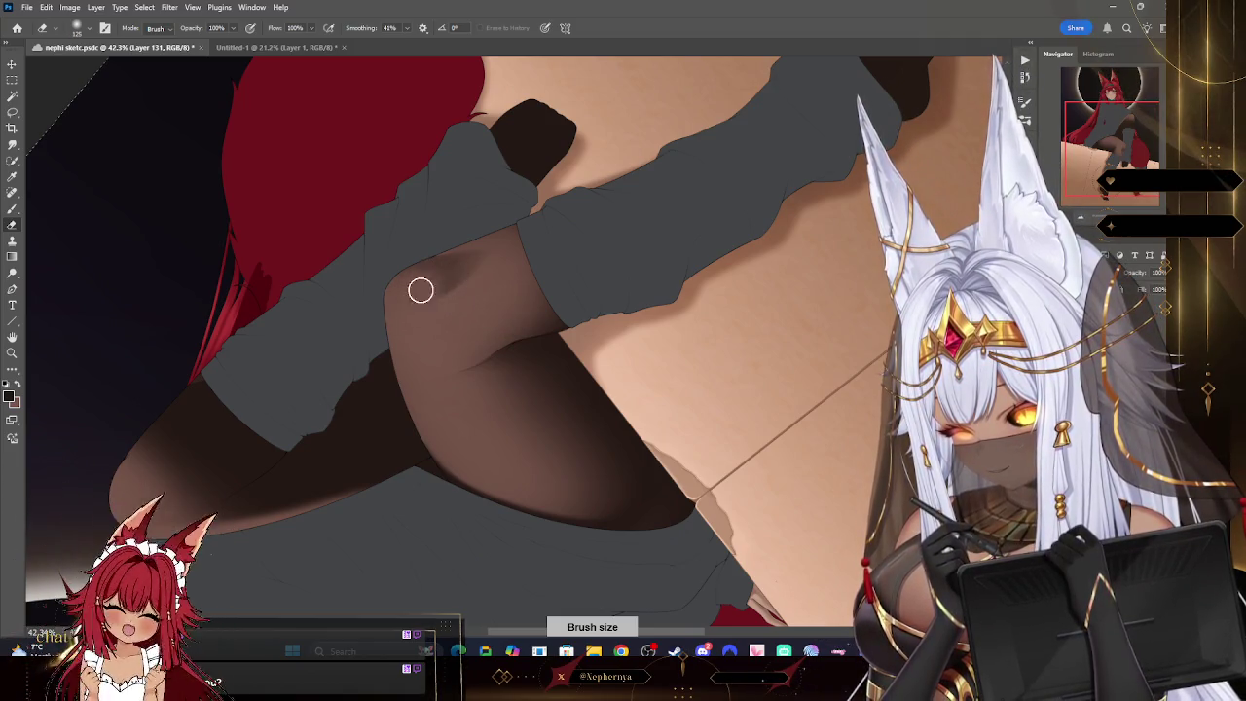
scroll(604, 191, "down", 5)
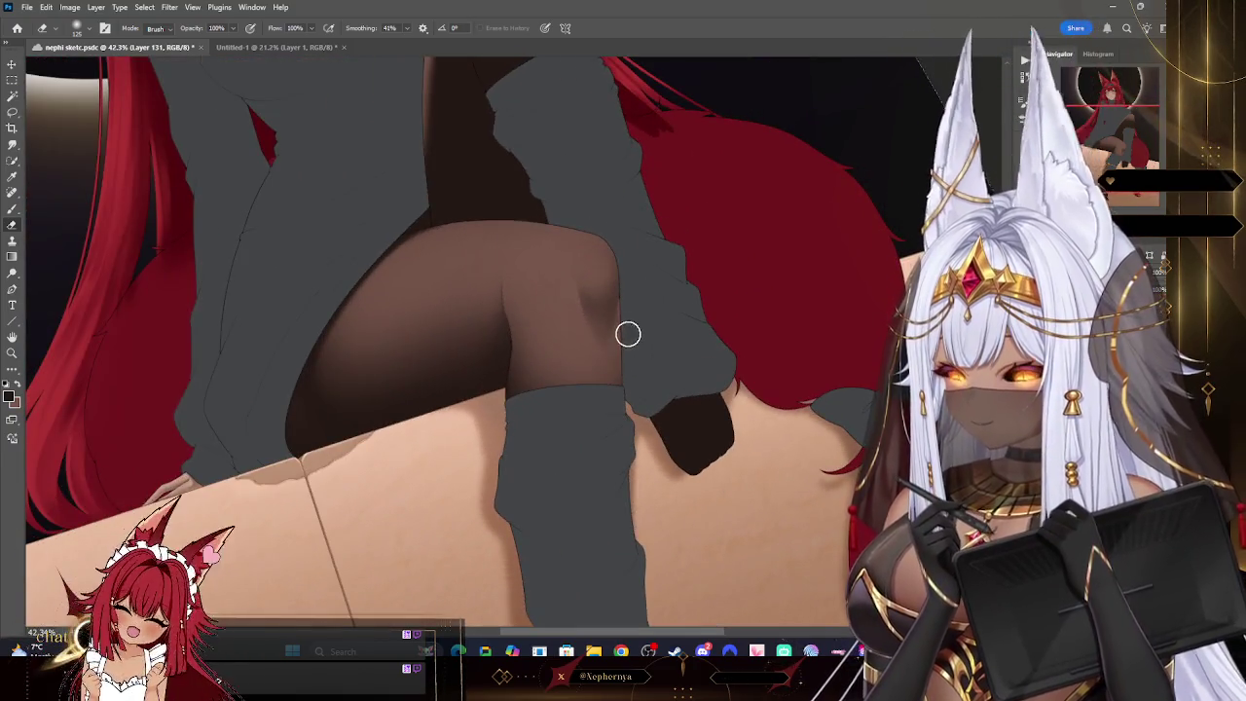
key("v")
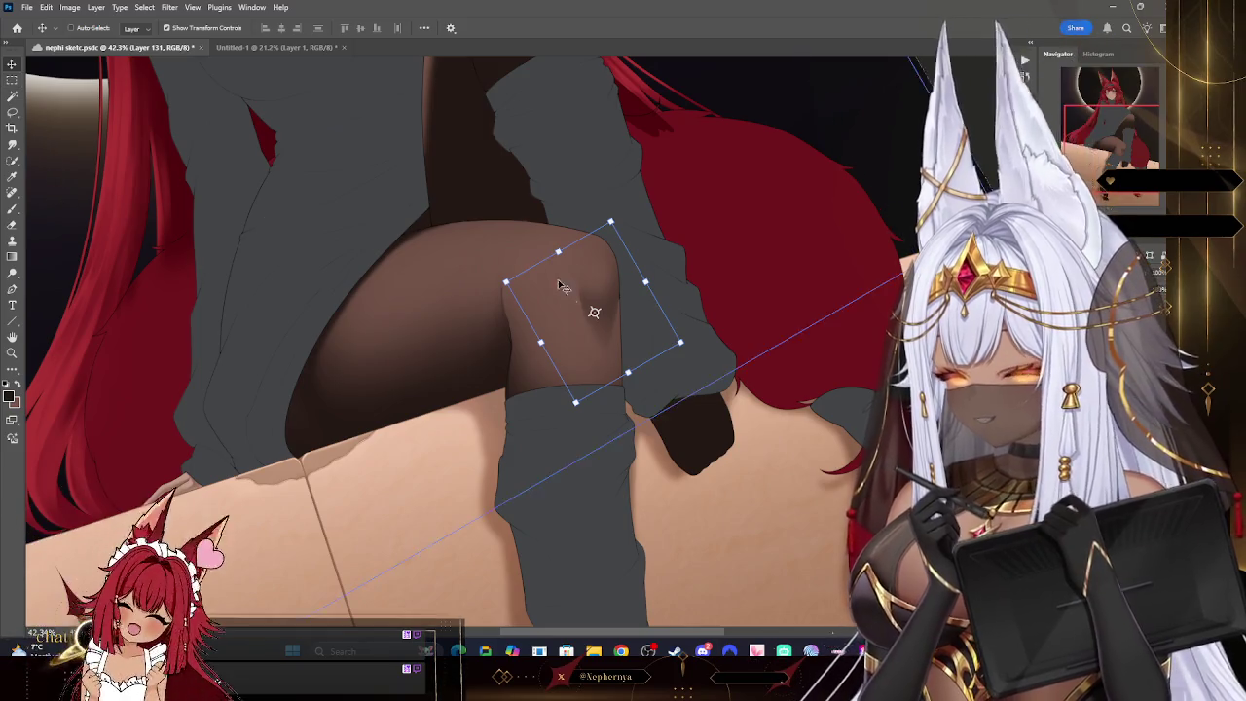
- Stretch the knee shading outward with a free transform and commit it
left_click_drag(540, 343, 528, 348)
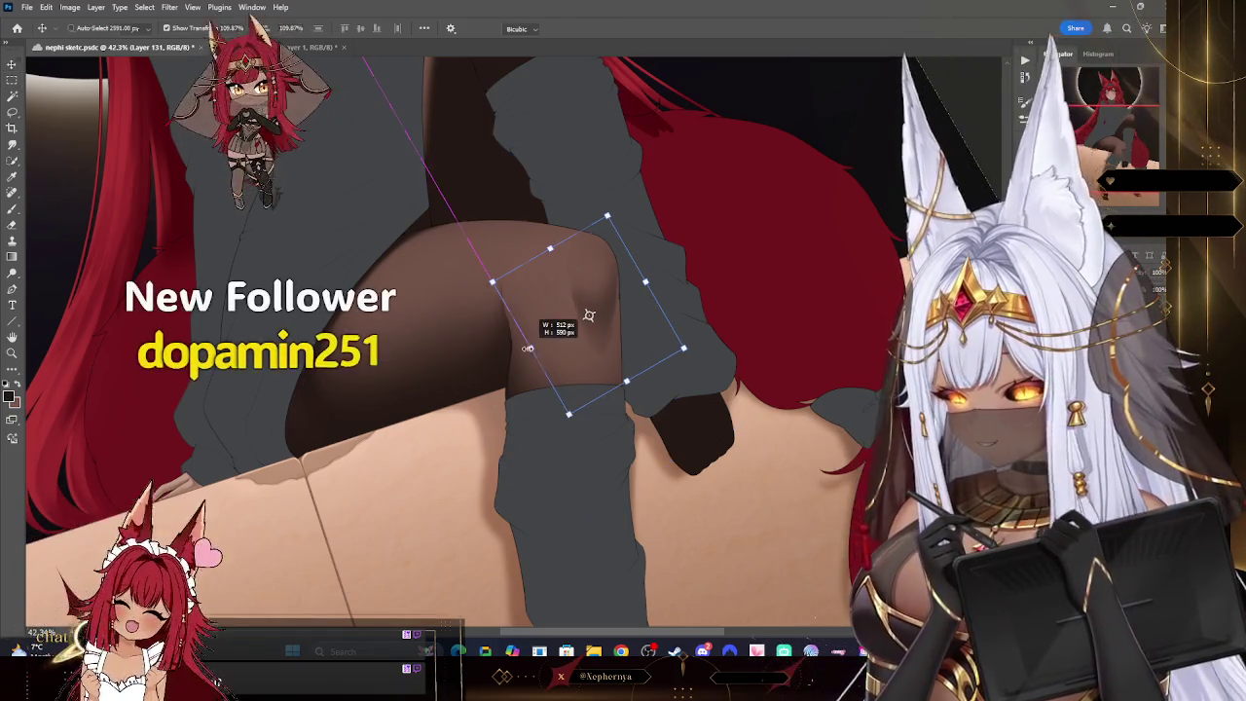
key("ctrl+z")
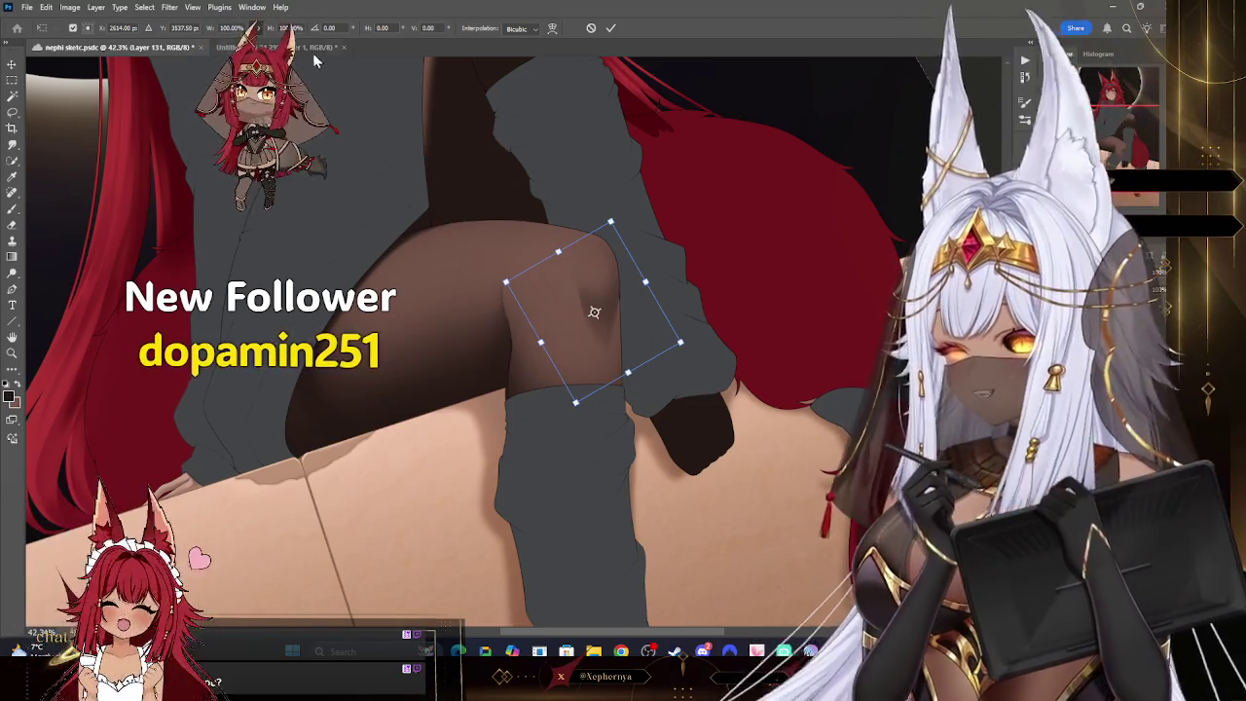
mouse_move(540, 343)
left_mouse_down()
mouse_move(506, 360)
mouse_move(540, 343)
left_mouse_up()
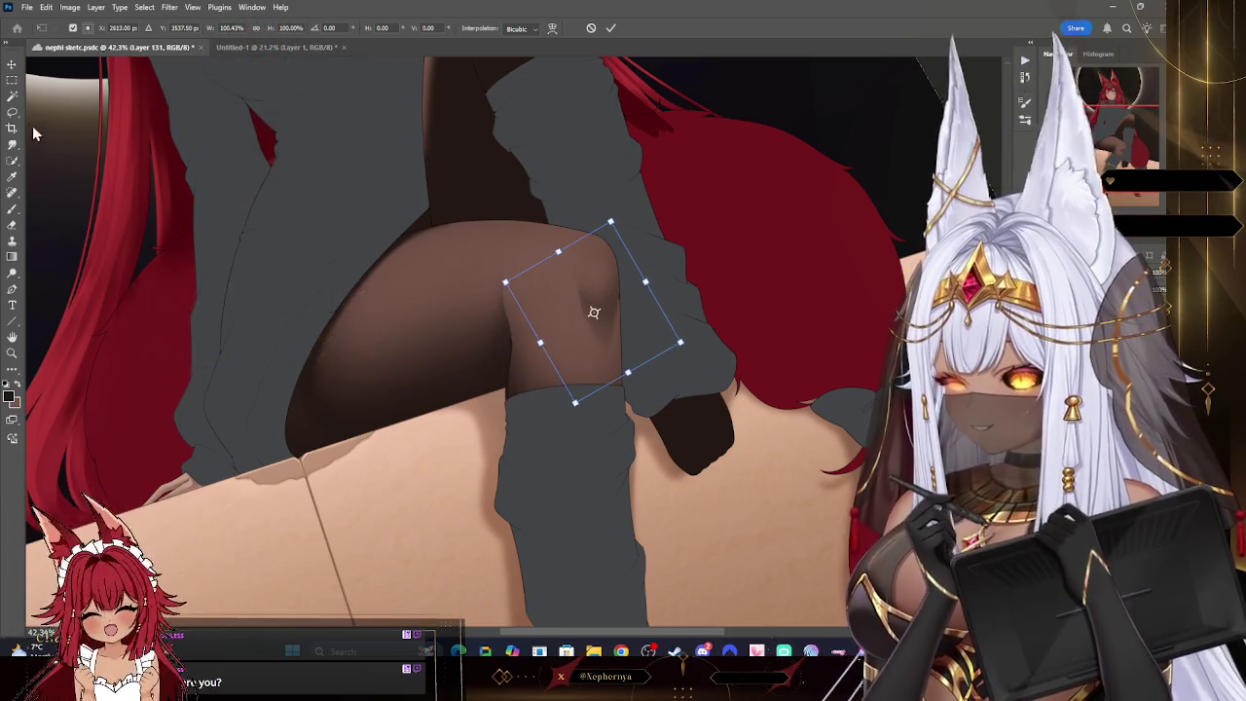
left_click(12, 111)
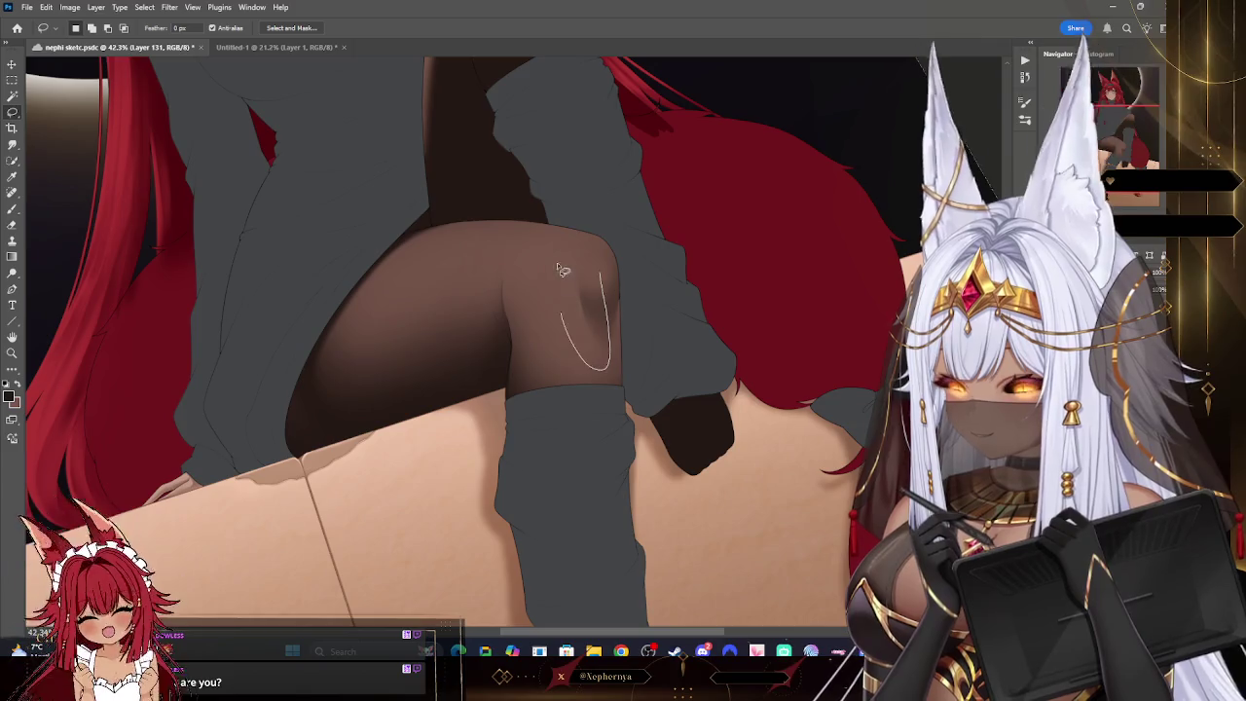
- Shift the selected shading along the knee, tilt it about 9 degrees, and deselect
left_click(12, 64)
left_click_drag(584, 311, 560, 279)
key("ctrl+t")
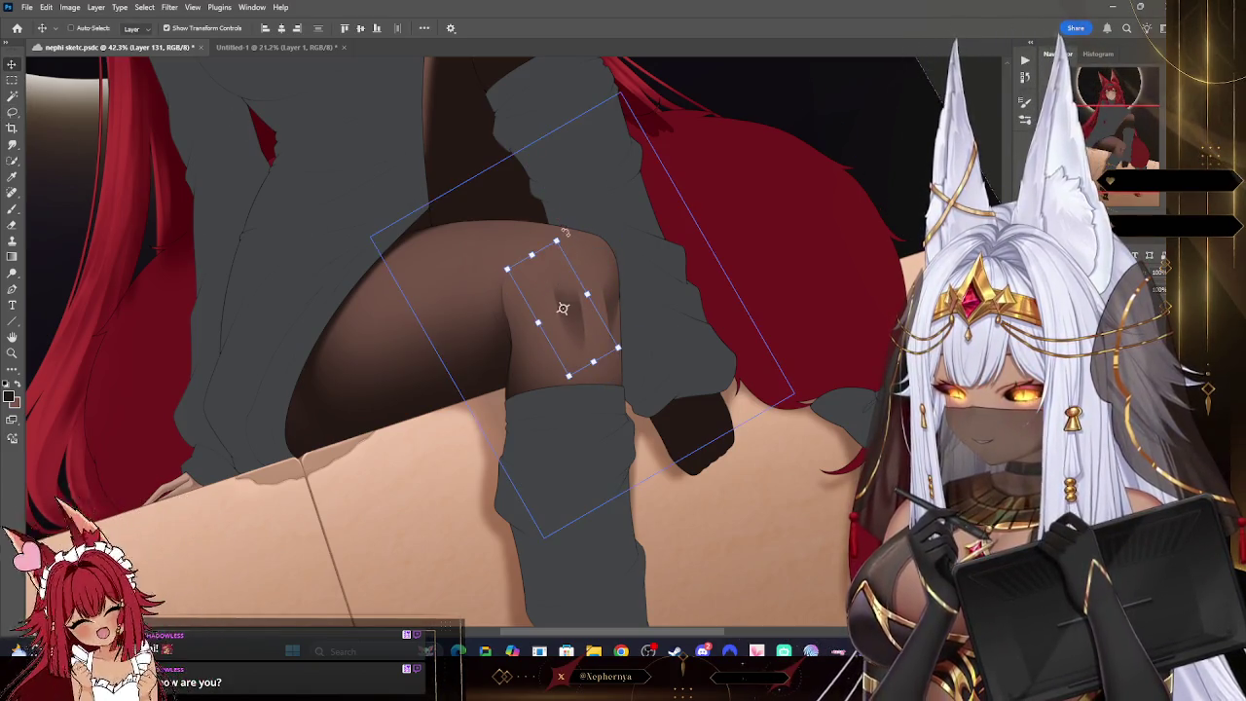
left_click_drag(555, 234, 549, 233)
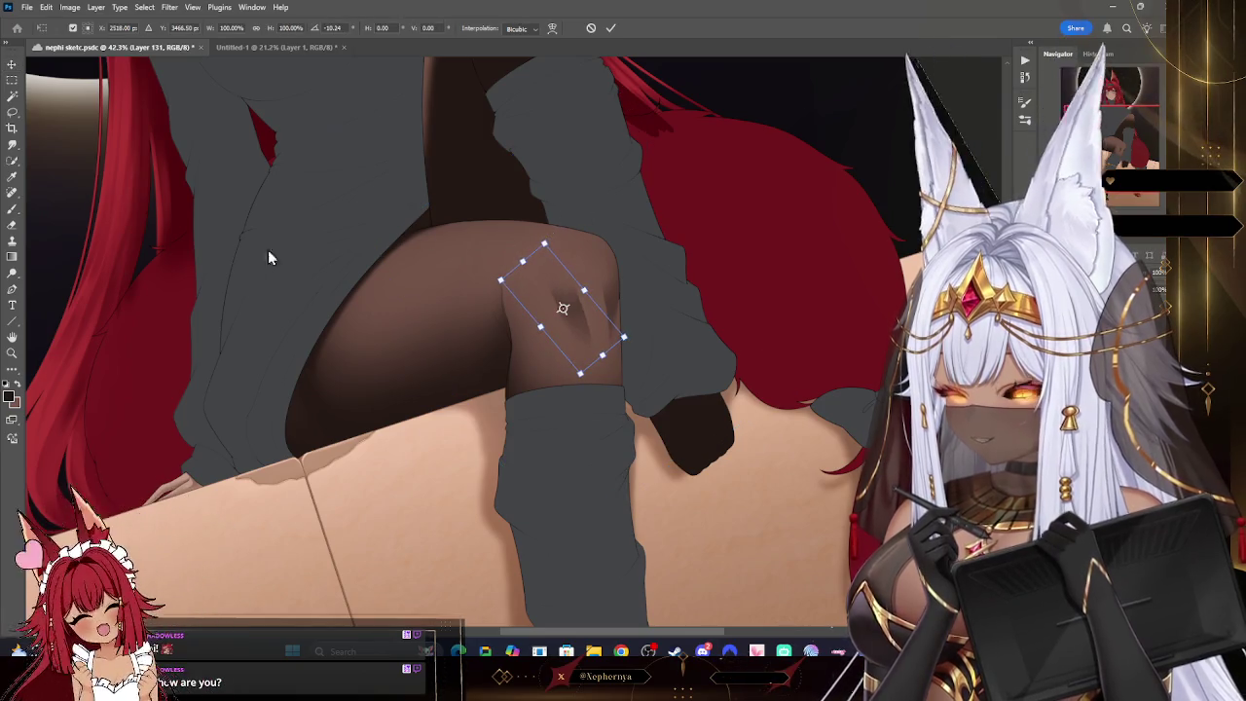
left_click(12, 225)
left_click(144, 7)
left_click(158, 33)
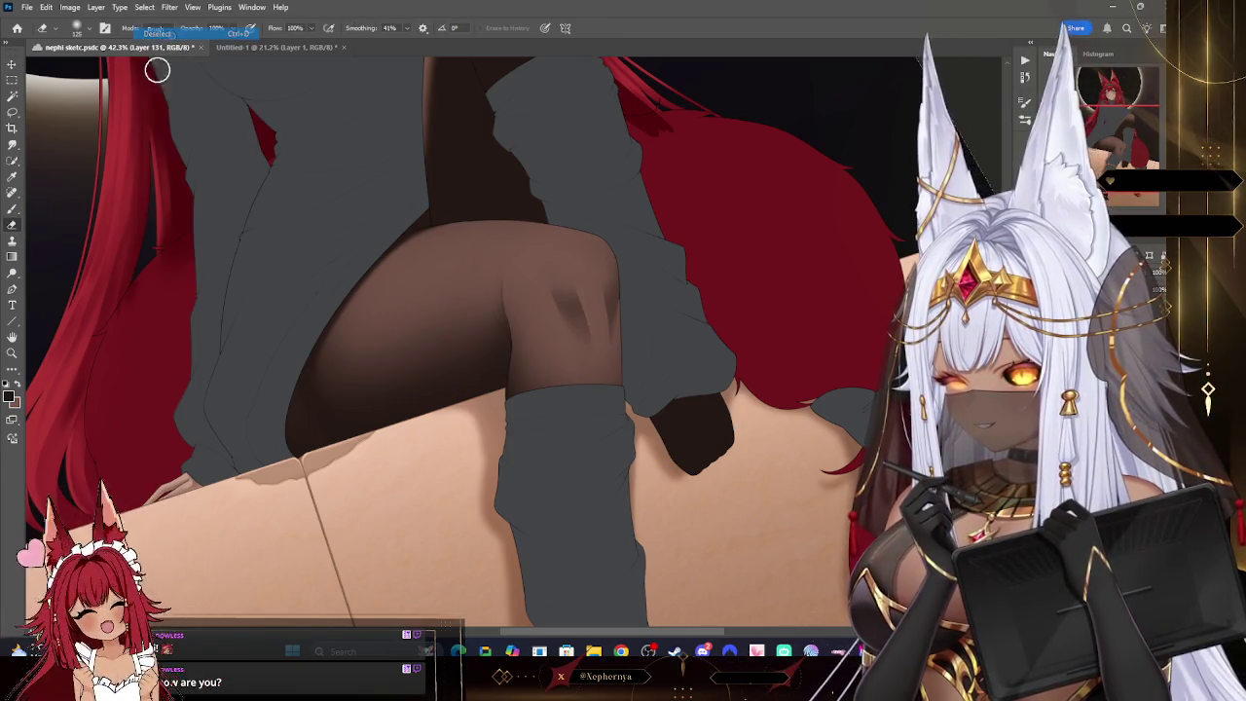
- Add a new layer and paint a soft light highlight across the knee
key("bracketleft")
key("bracketleft")
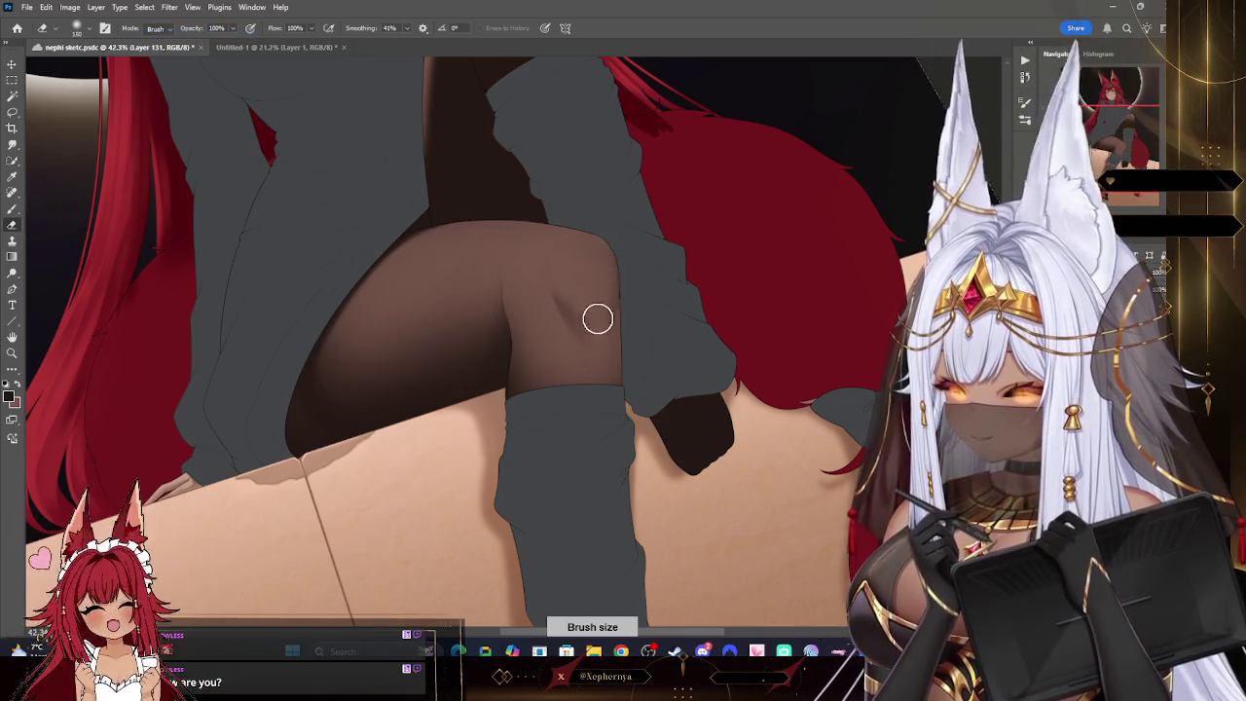
key("bracketright")
key("bracketright")
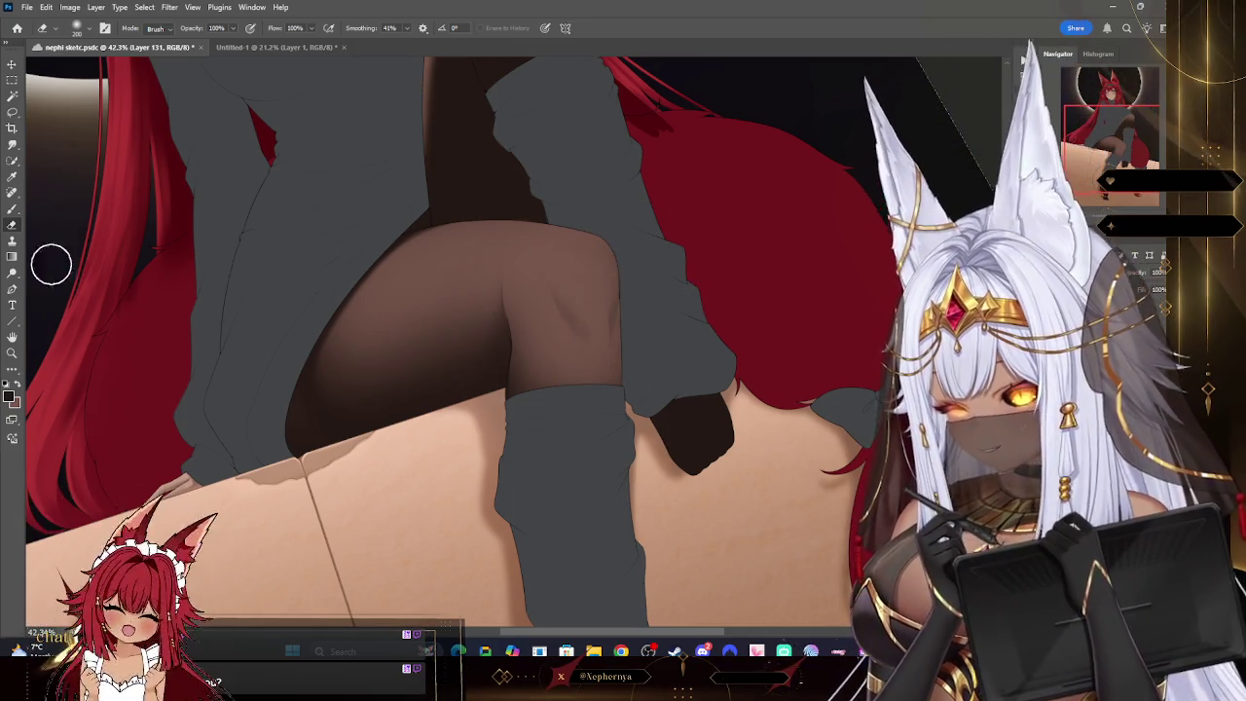
key("b")
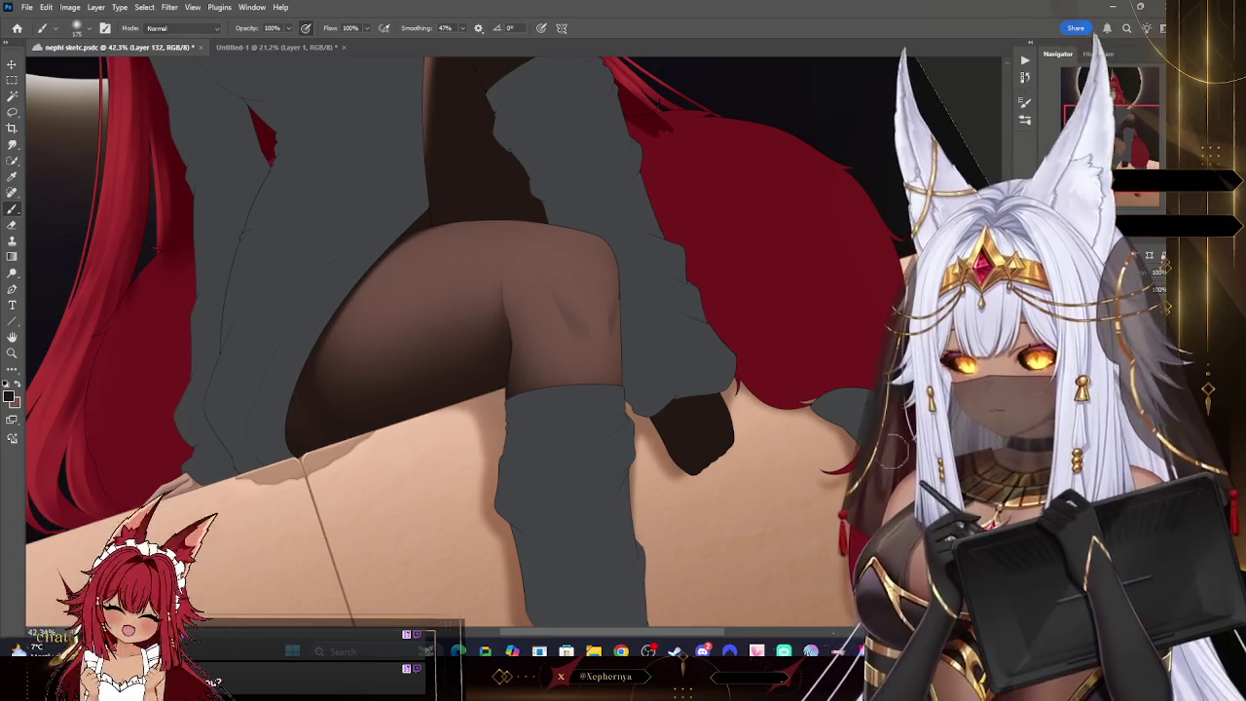
key("ctrl+shift+alt+n")
key("bracketleft")
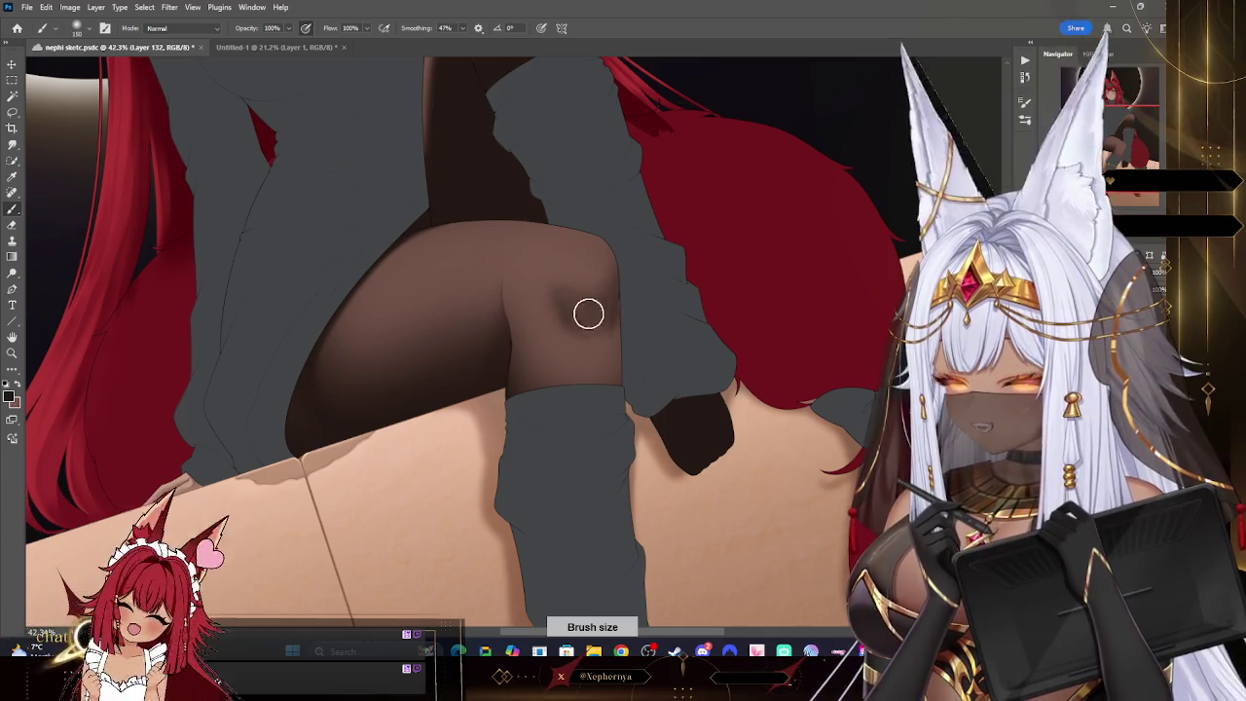
mouse_move(637, 273)
left_mouse_down()
mouse_move(559, 314)
mouse_move(614, 325)
mouse_move(546, 301)
left_mouse_up()
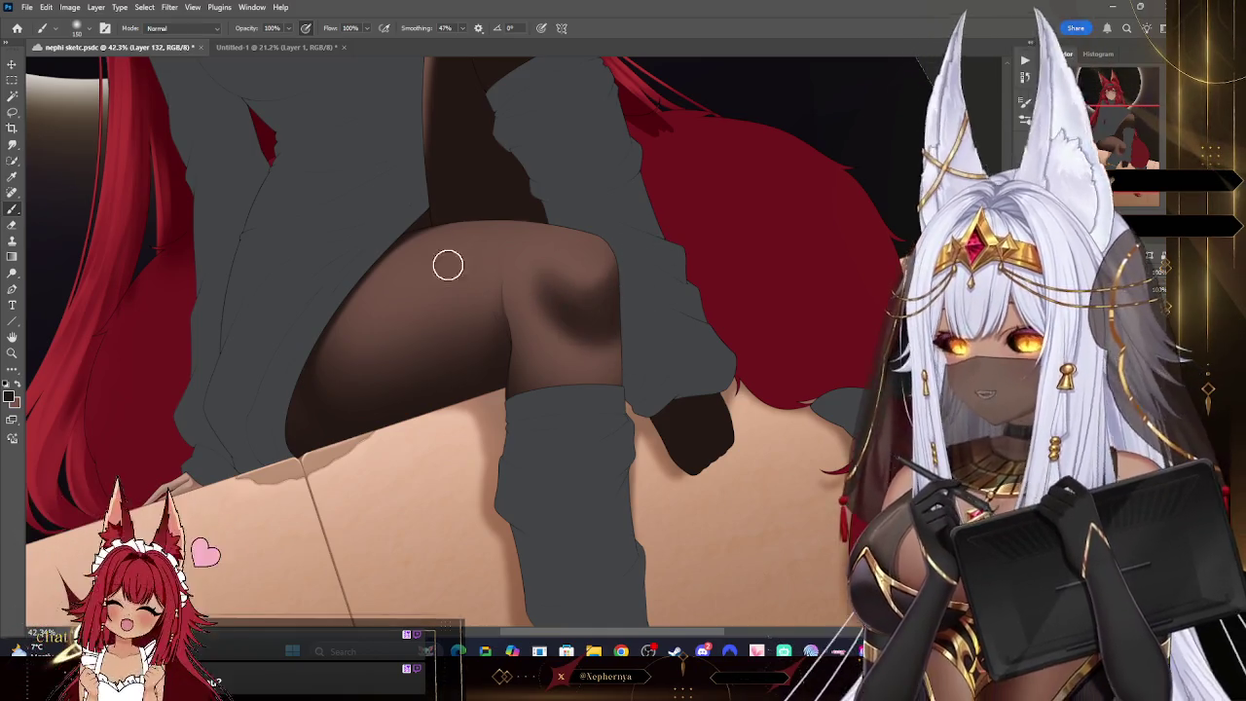
- Erase thin lighter streaks into the knee shadow, leaving the eraser at 150
left_click(12, 224)
key("bracketleft")
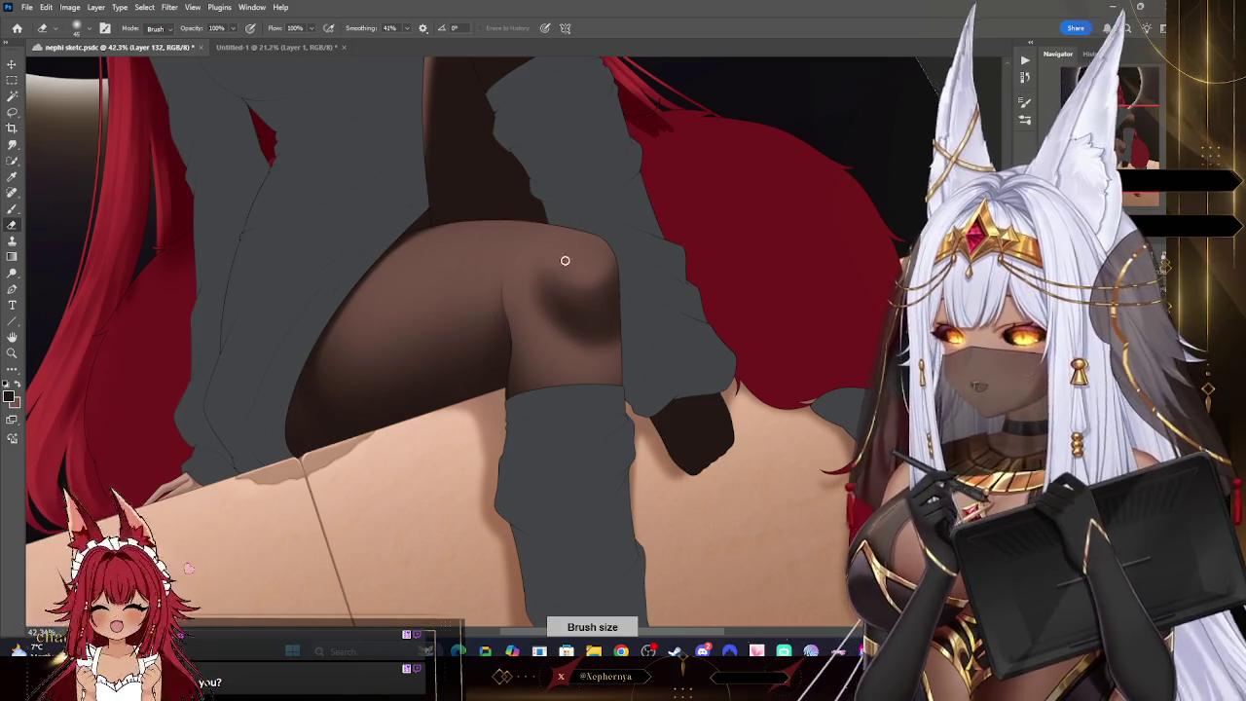
left_click_drag(547, 288, 562, 325)
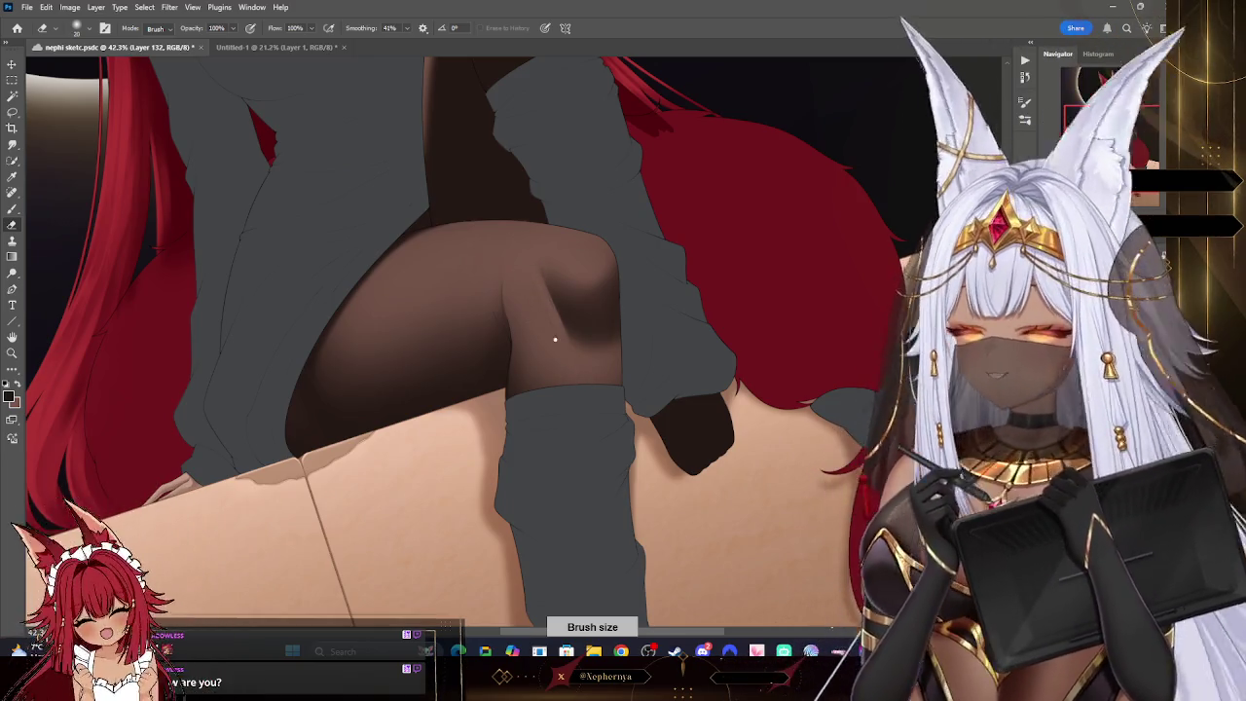
key("bracketright")
key("bracketright")
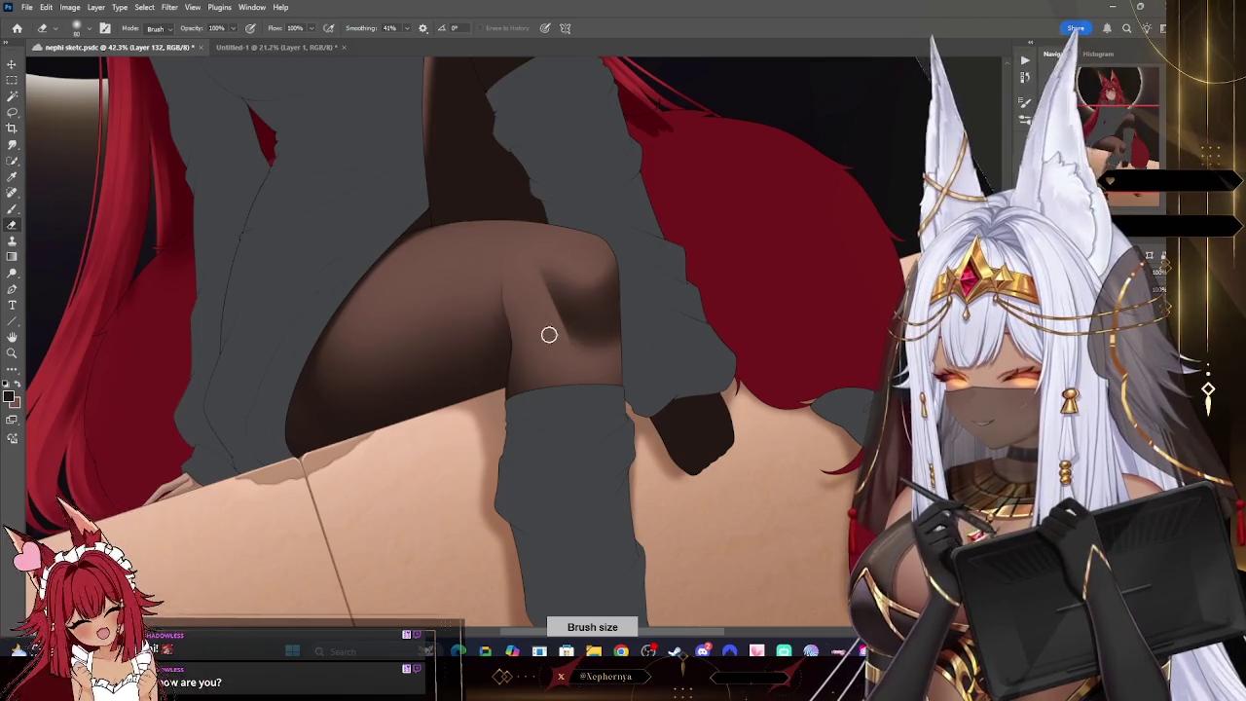
key("bracketright")
key("bracketright")
key("bracketright")
key("bracketright")
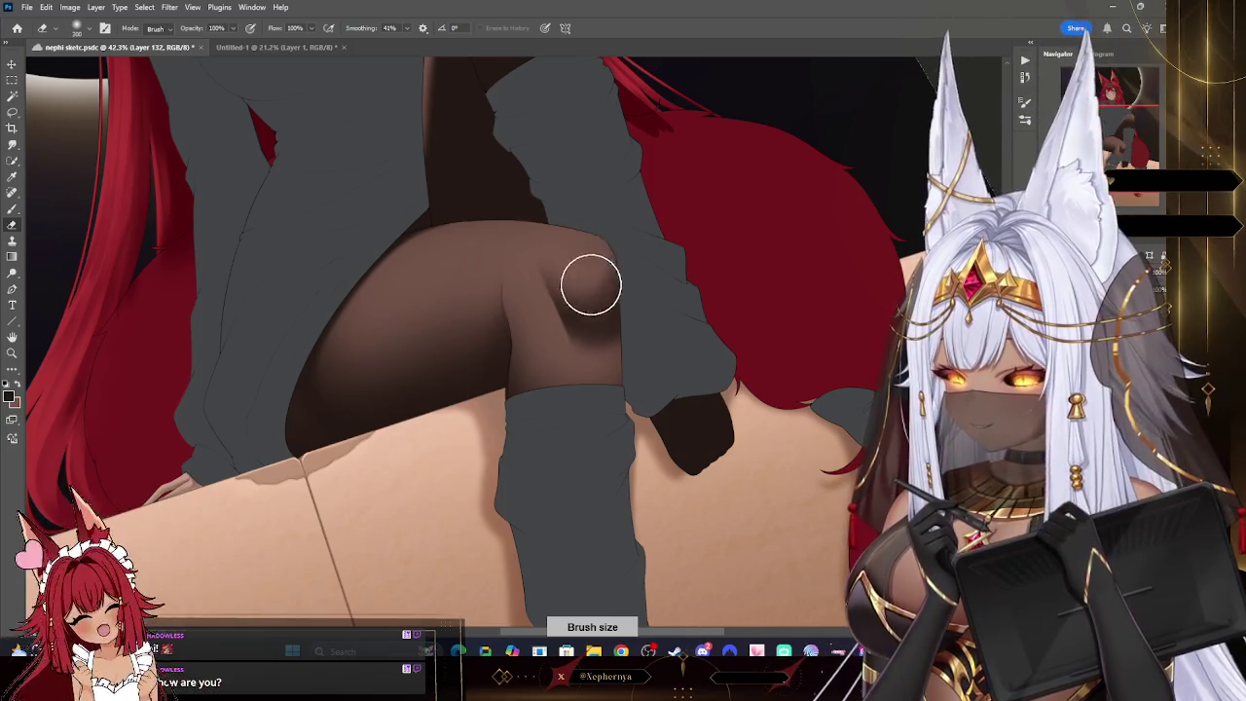
key("bracketleft")
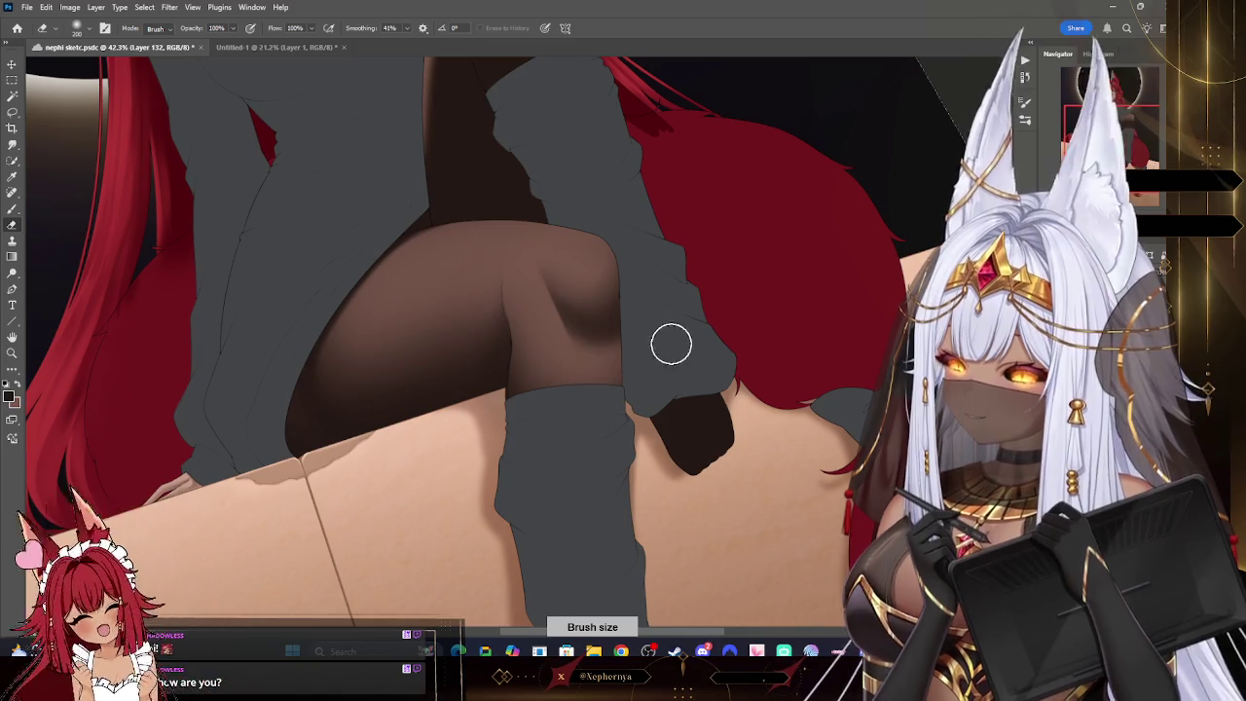
key("bracketleft")
key("bracketleft")
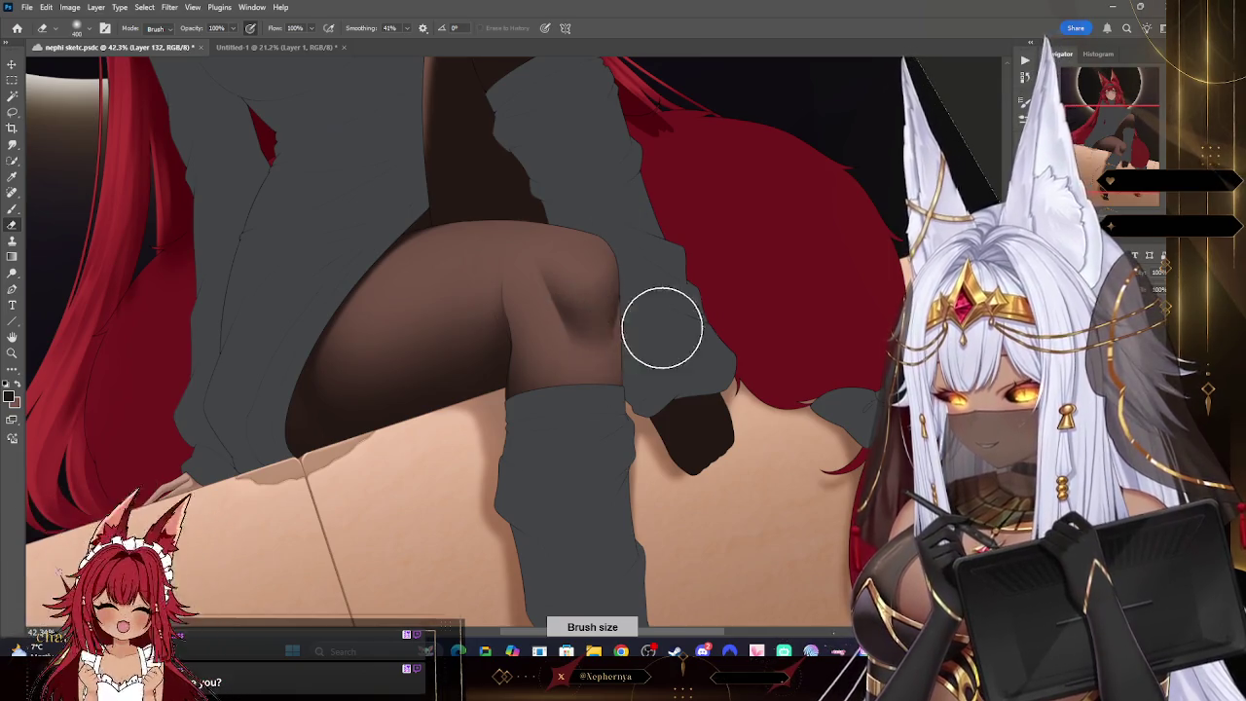
key("bracketleft")
key("bracketleft")
key("bracketleft")
key("bracketleft")
key("bracketleft")
key("bracketleft")
key("bracketleft")
key("bracketleft")
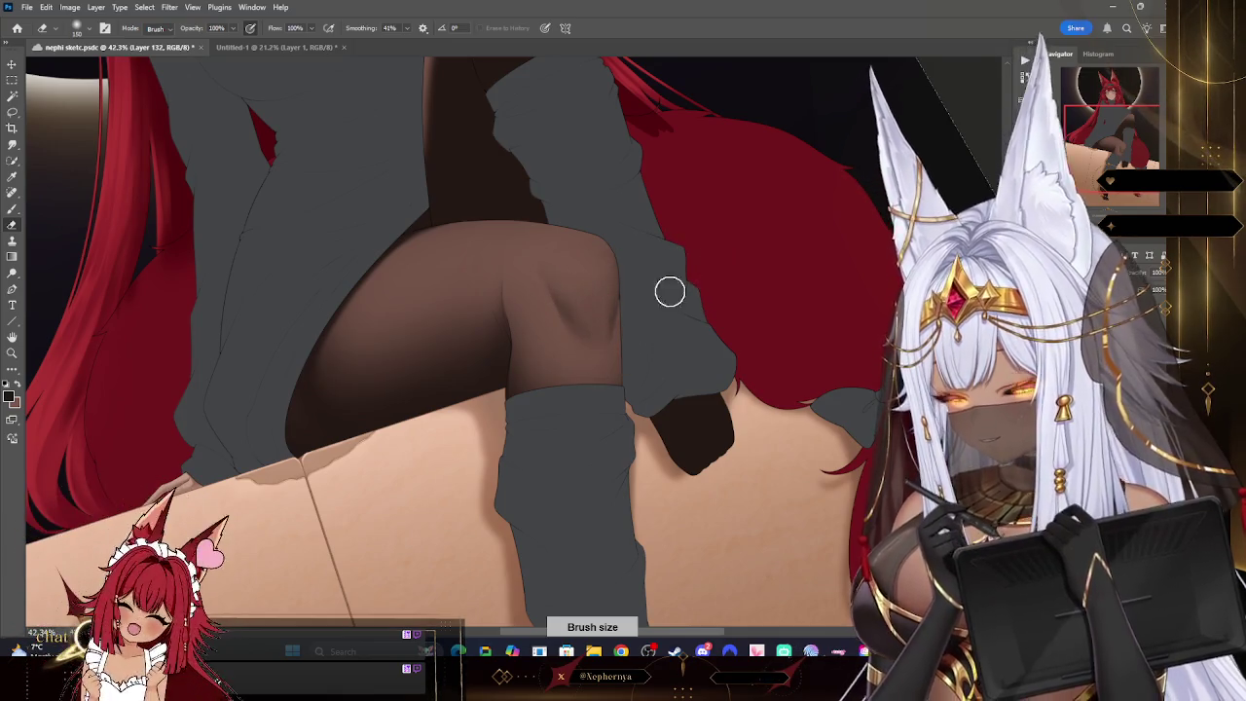
- Zoom in on the knee, then darken the upper knee shading on Layer 131
key("z")
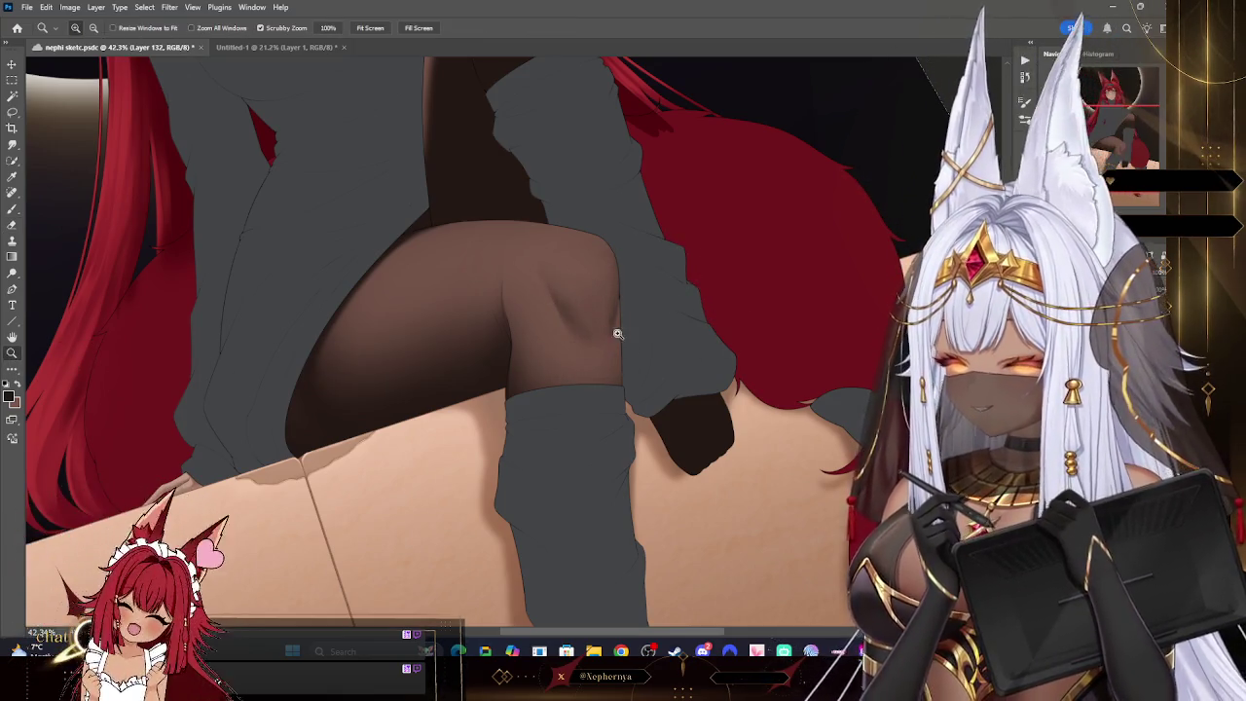
left_click_drag(617, 333, 655, 331)
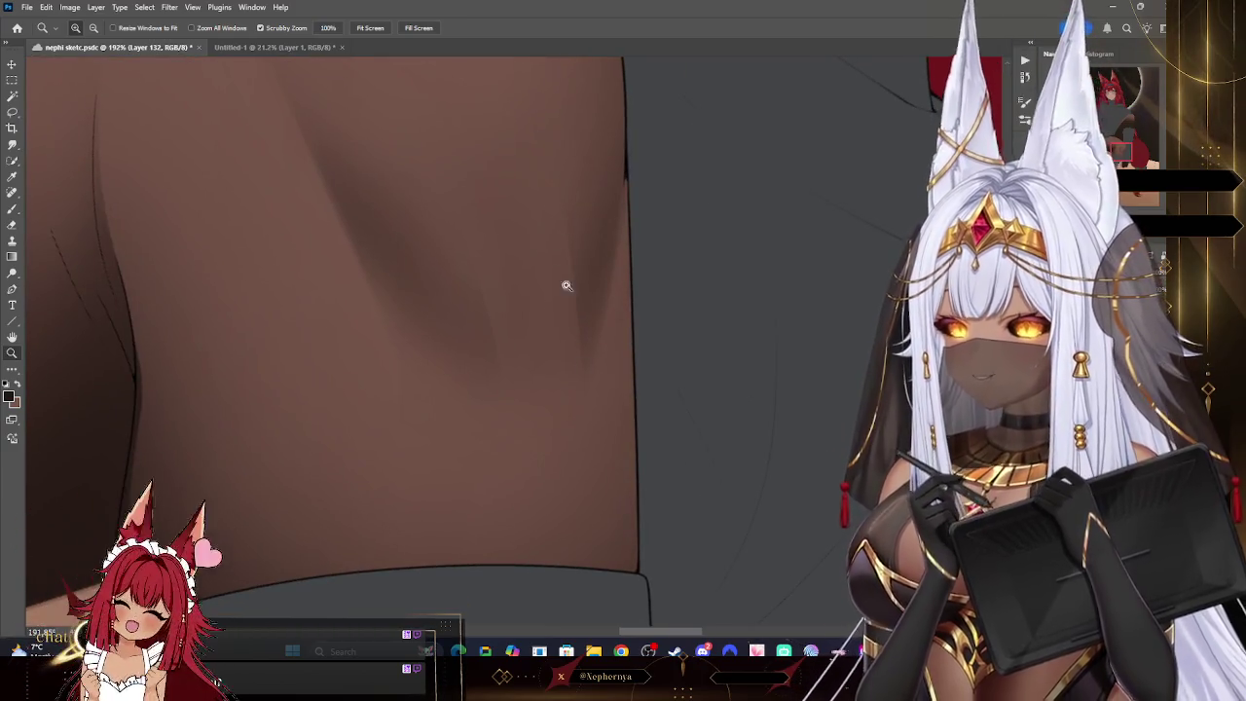
mouse_move(584, 404)
left_mouse_down()
mouse_move(548, 382)
mouse_move(639, 240)
mouse_move(279, 214)
left_mouse_up()
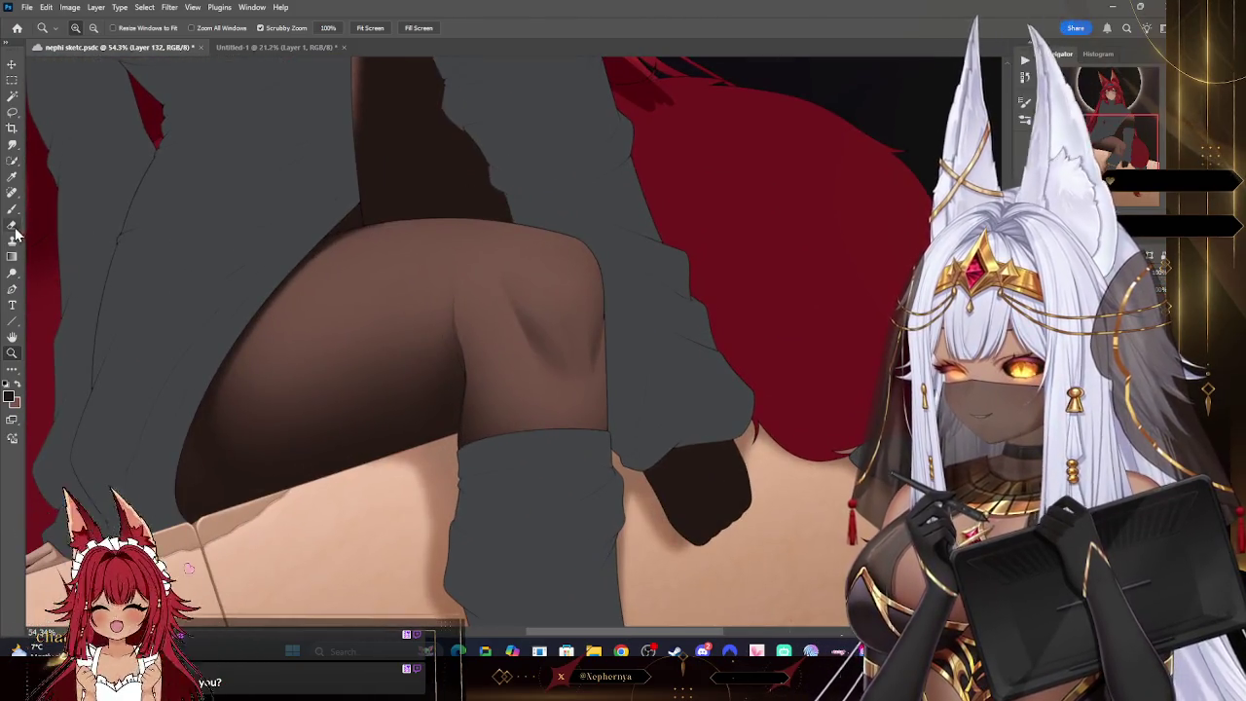
left_click(12, 227)
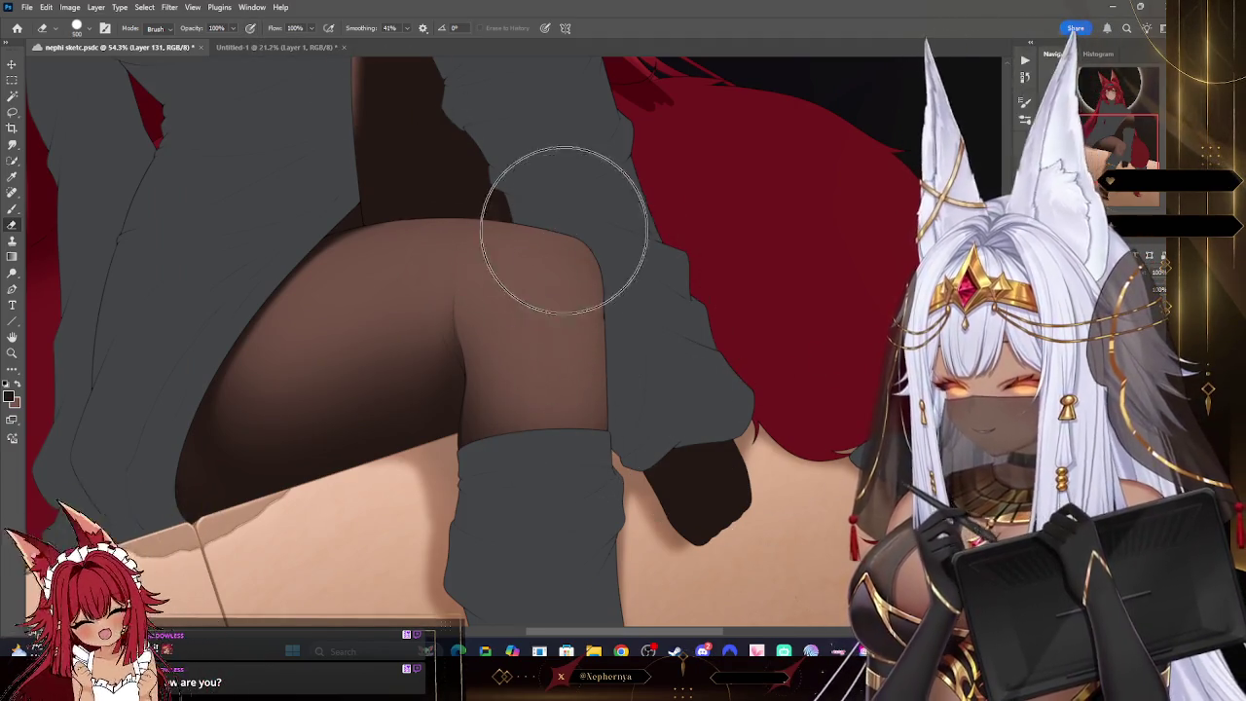
key("ctrl+e")
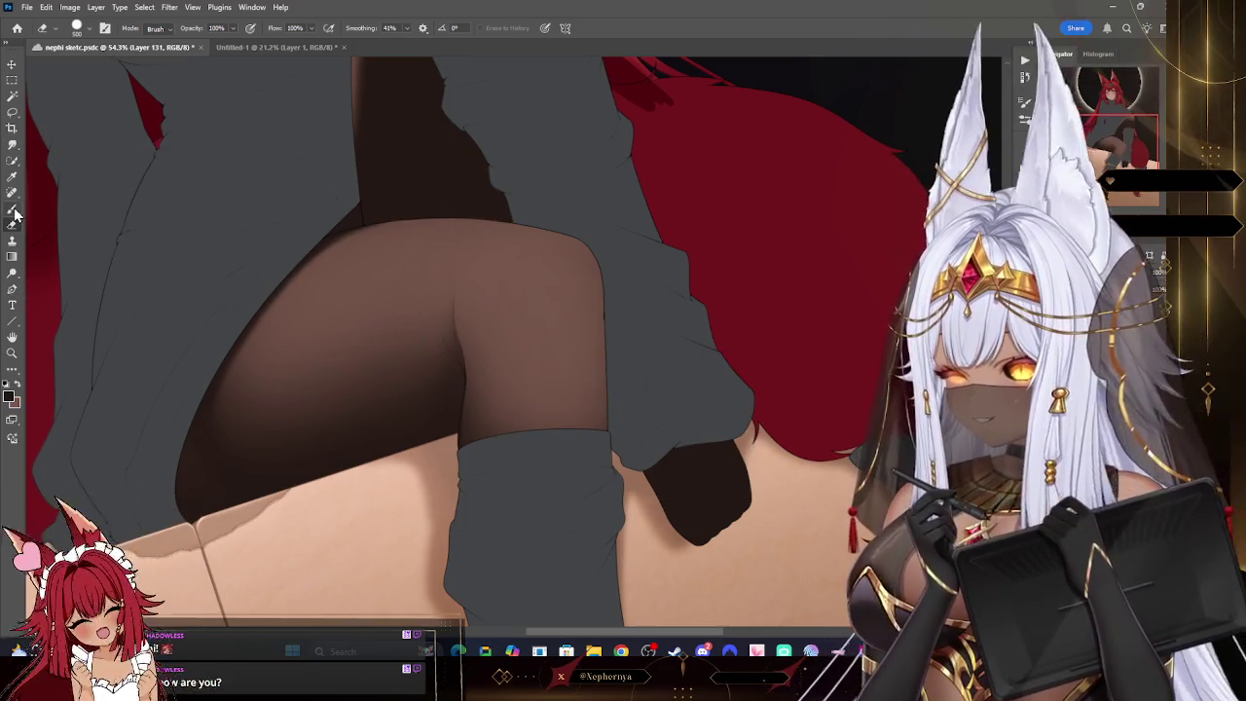
key("b")
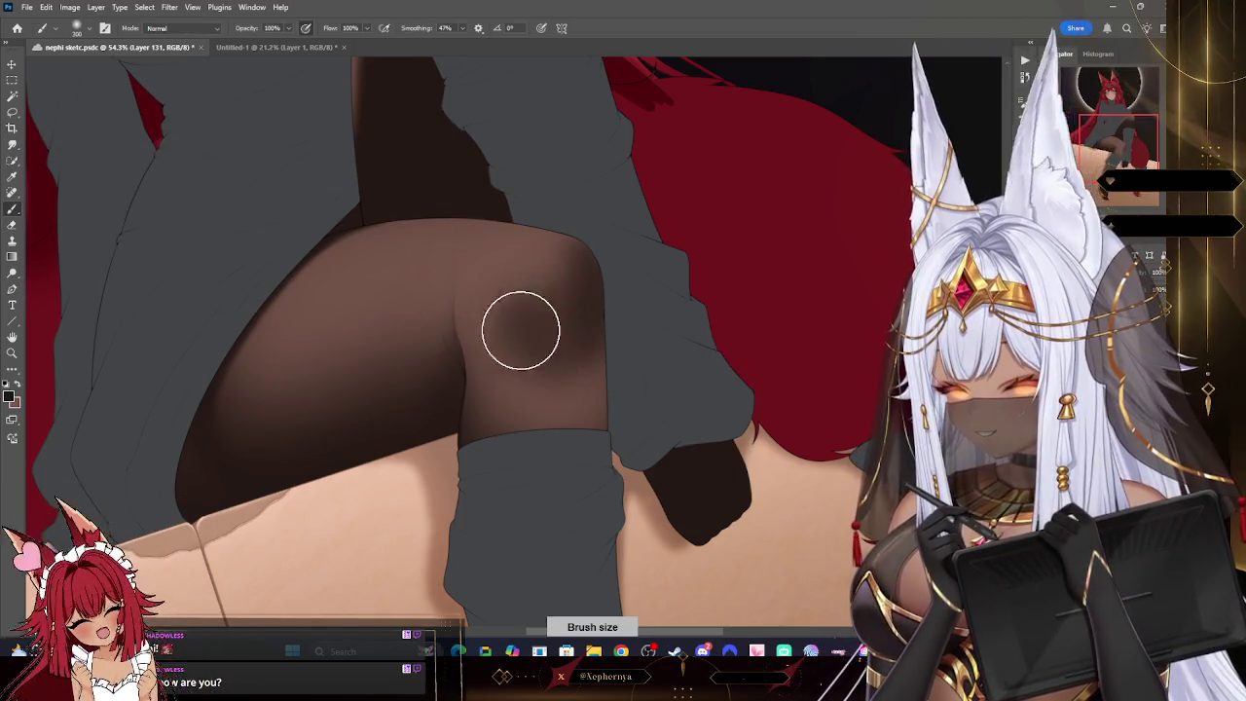
left_click_drag(532, 303, 510, 314)
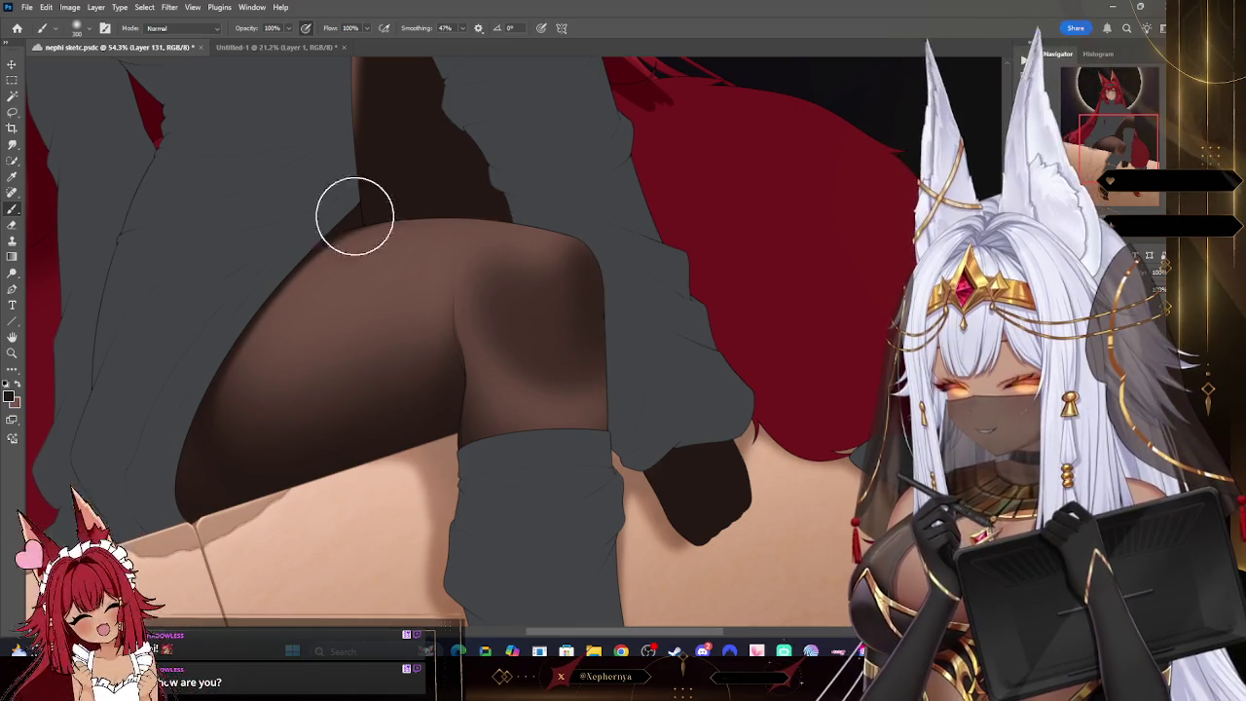
- Erase a diagonal light streak across the knee using a Hard Round eraser enlarged to 400
key("e")
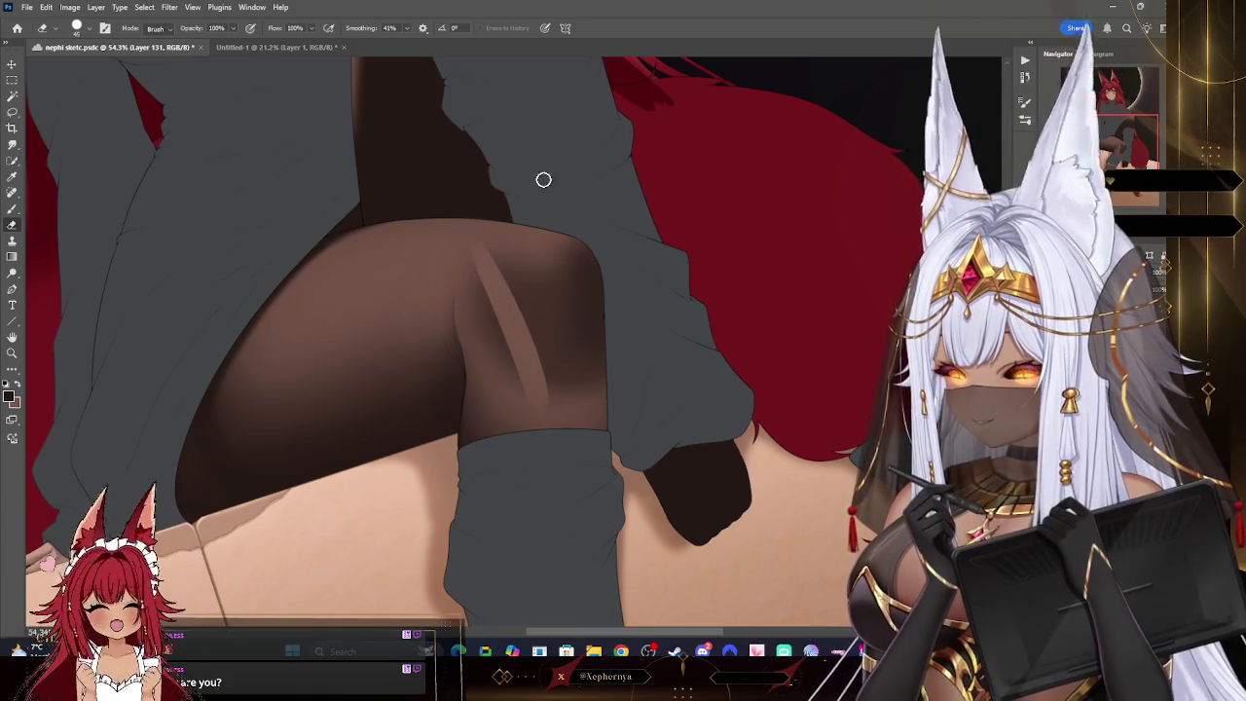
key("ctrl+z")
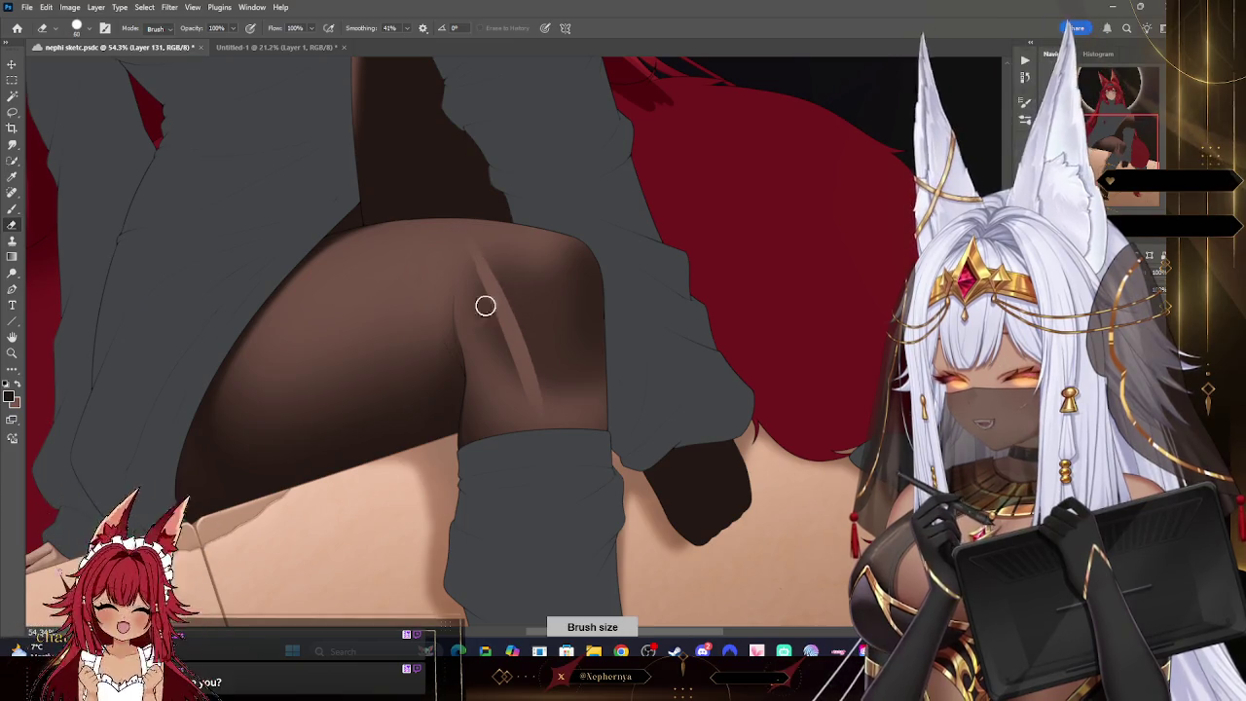
left_click_drag(471, 299, 506, 408)
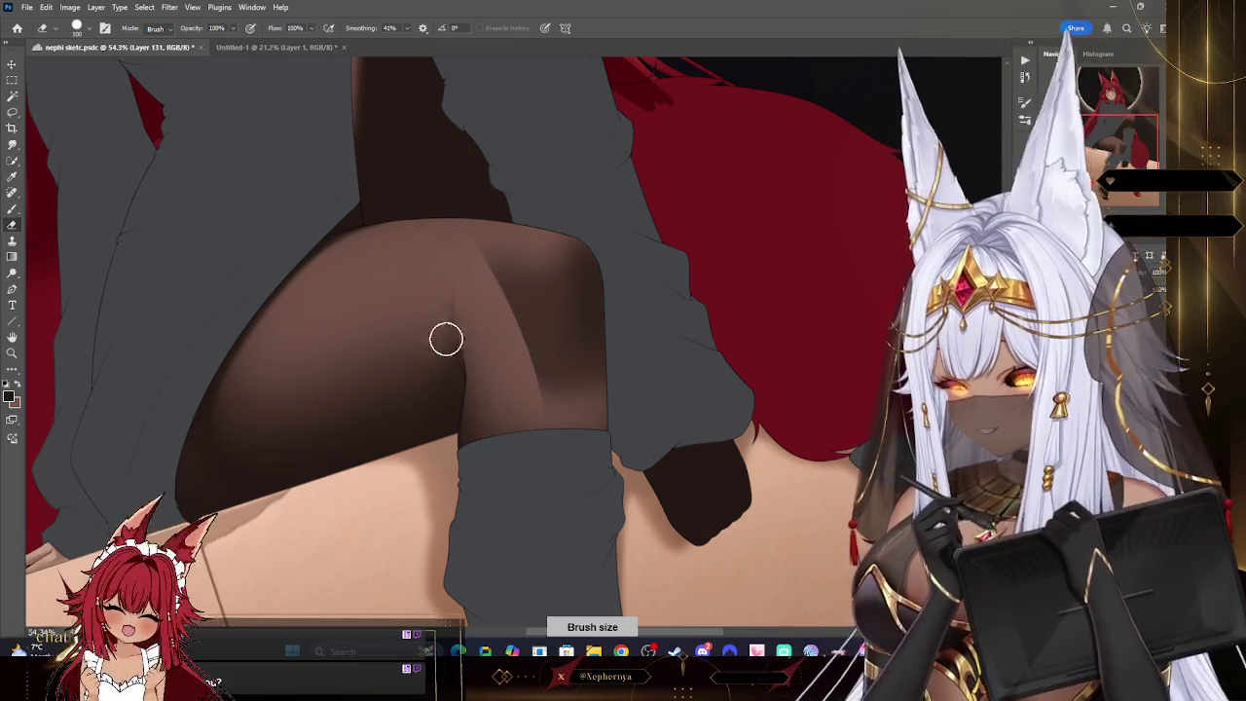
left_click(78, 27)
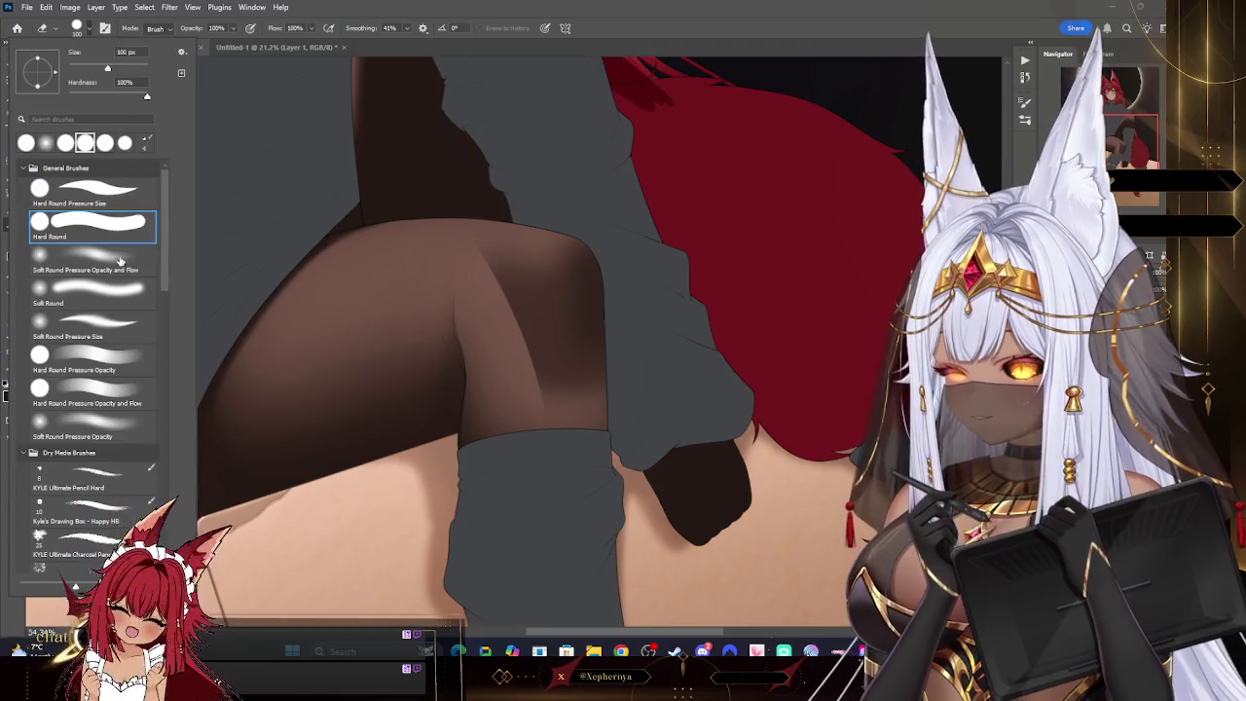
double_click(87, 243)
key("bracketright")
key("bracketright")
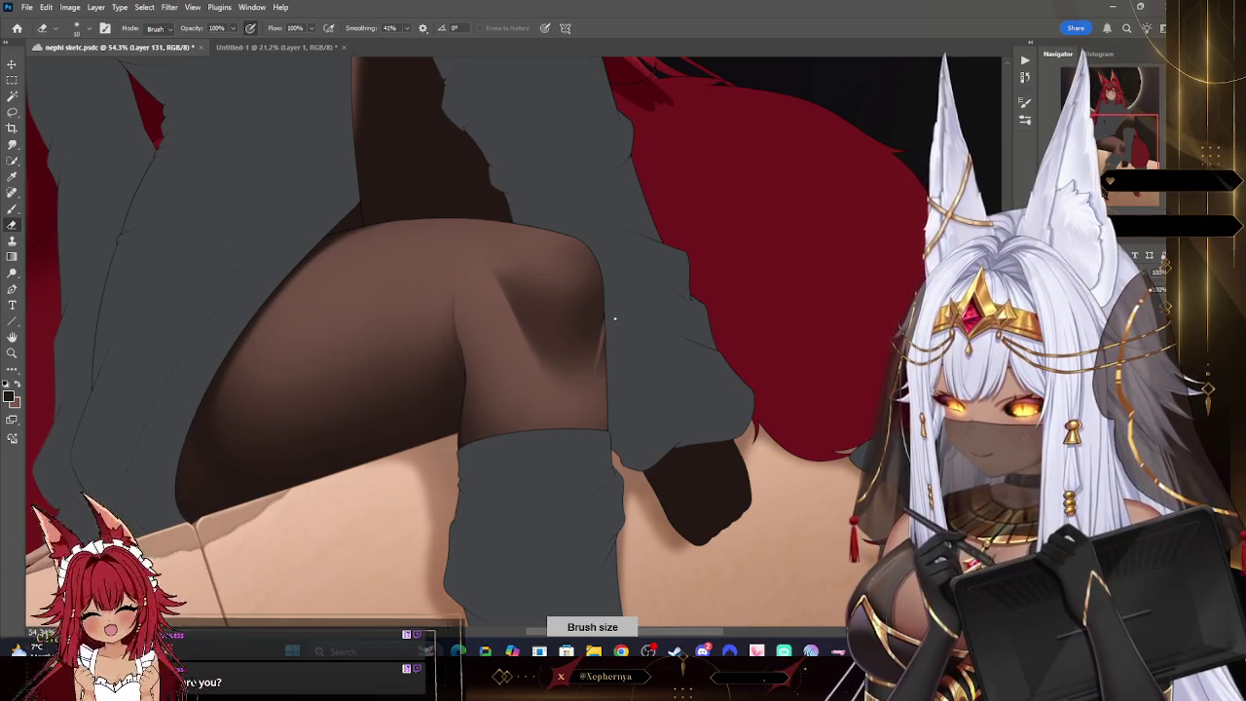
key("bracketright")
key("bracketright")
key("bracketright")
key("bracketright")
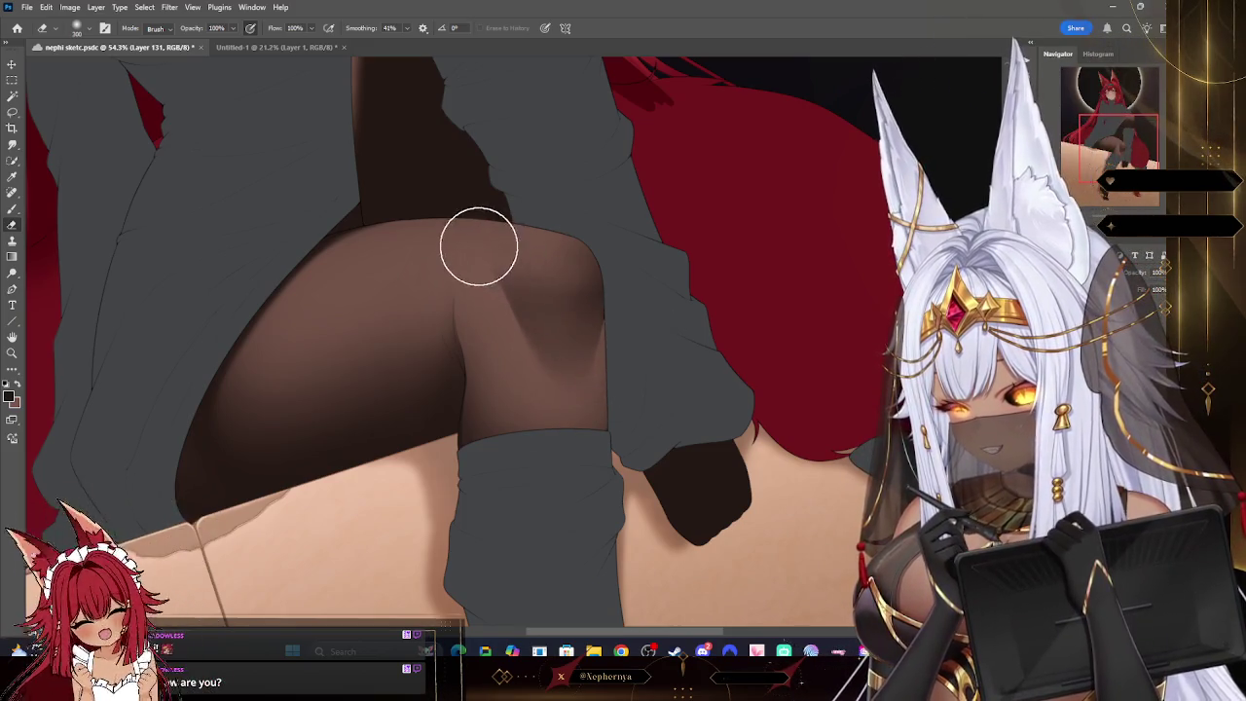
key("bracketleft")
key("bracketleft")
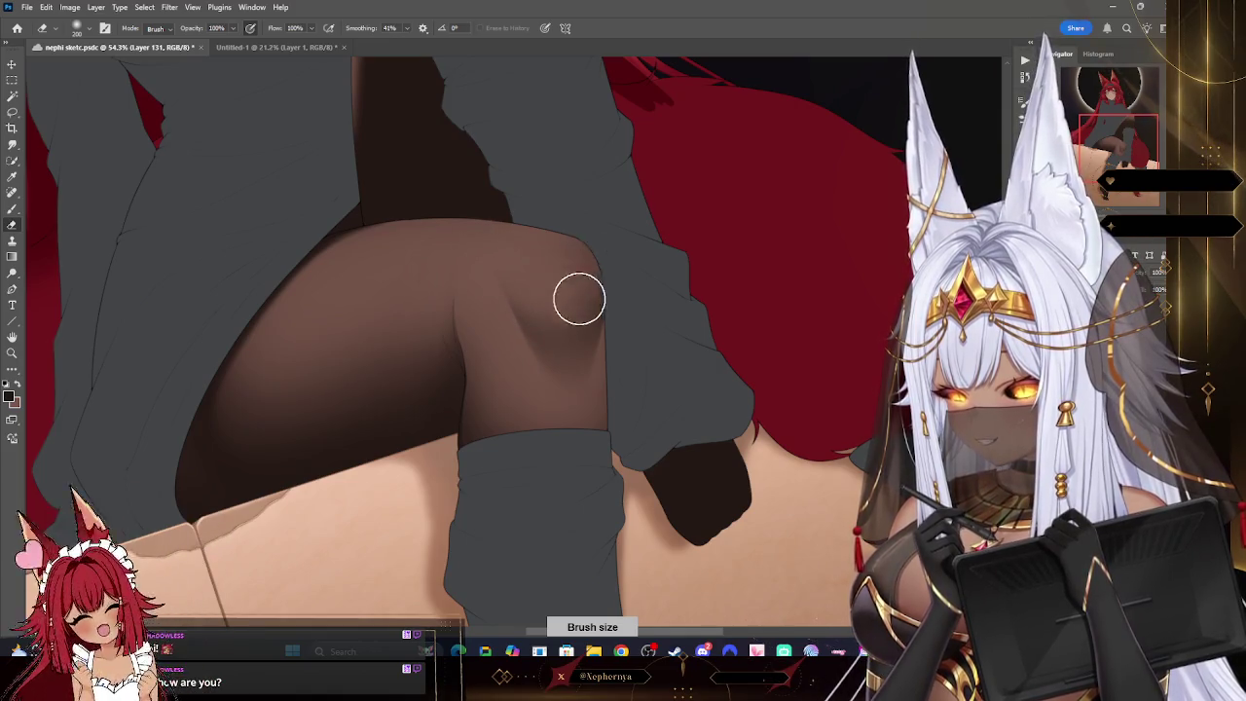
key("bracketright")
key("bracketright")
key("bracketright")
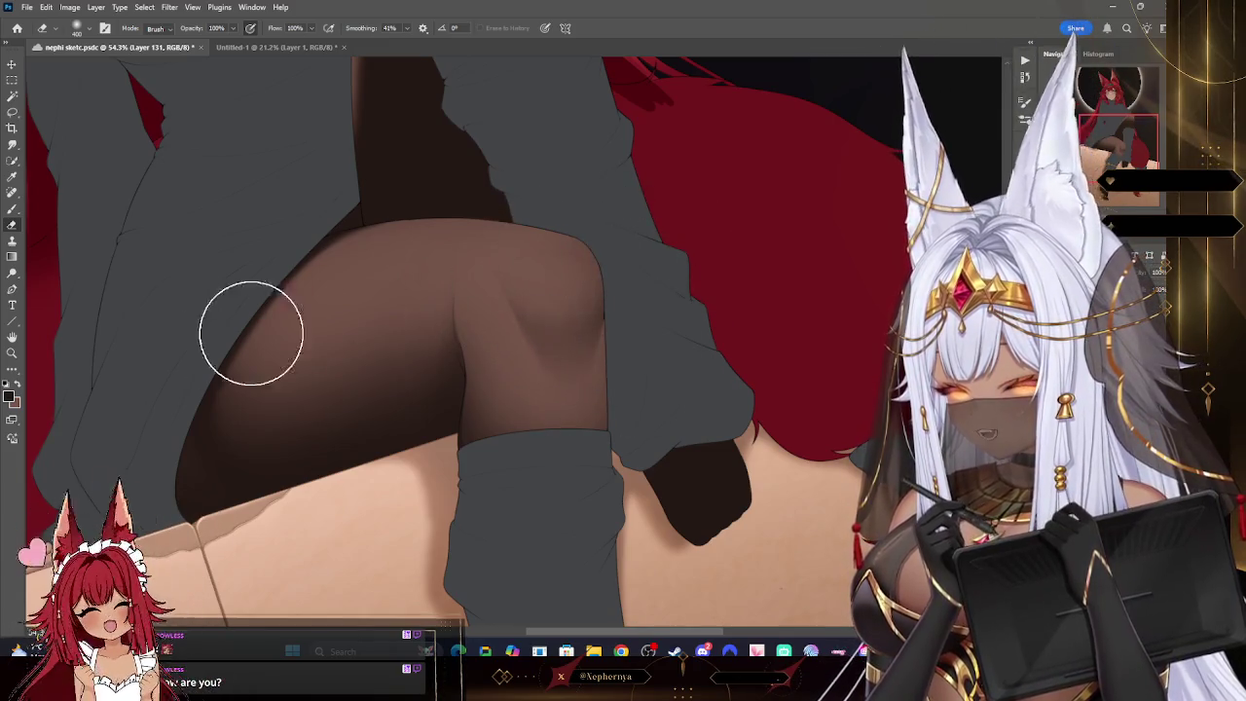
- Zoom out to check the canvas and refine the knee with the eraser sized 30, then about 175
key("z")
mouse_move(671, 186)
left_mouse_down()
mouse_move(609, 186)
mouse_move(734, 195)
left_mouse_up()
left_click(12, 224)
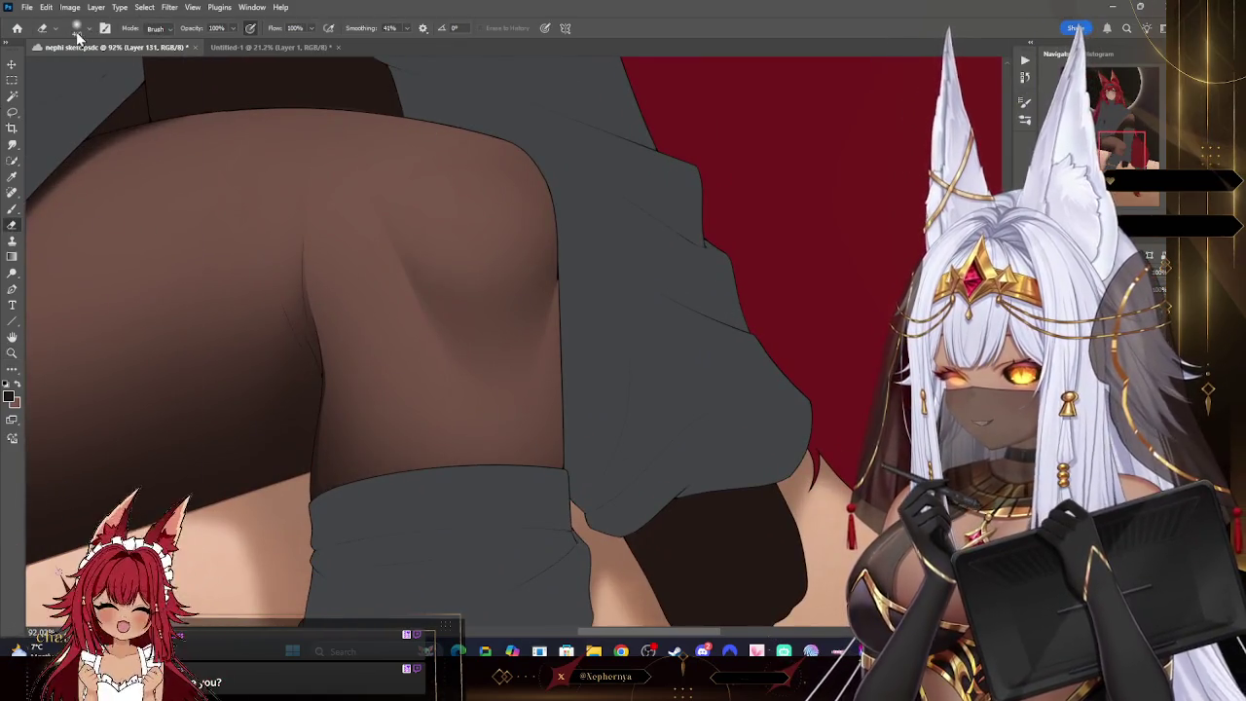
key("bracketleft")
key("bracketleft")
key("bracketleft")
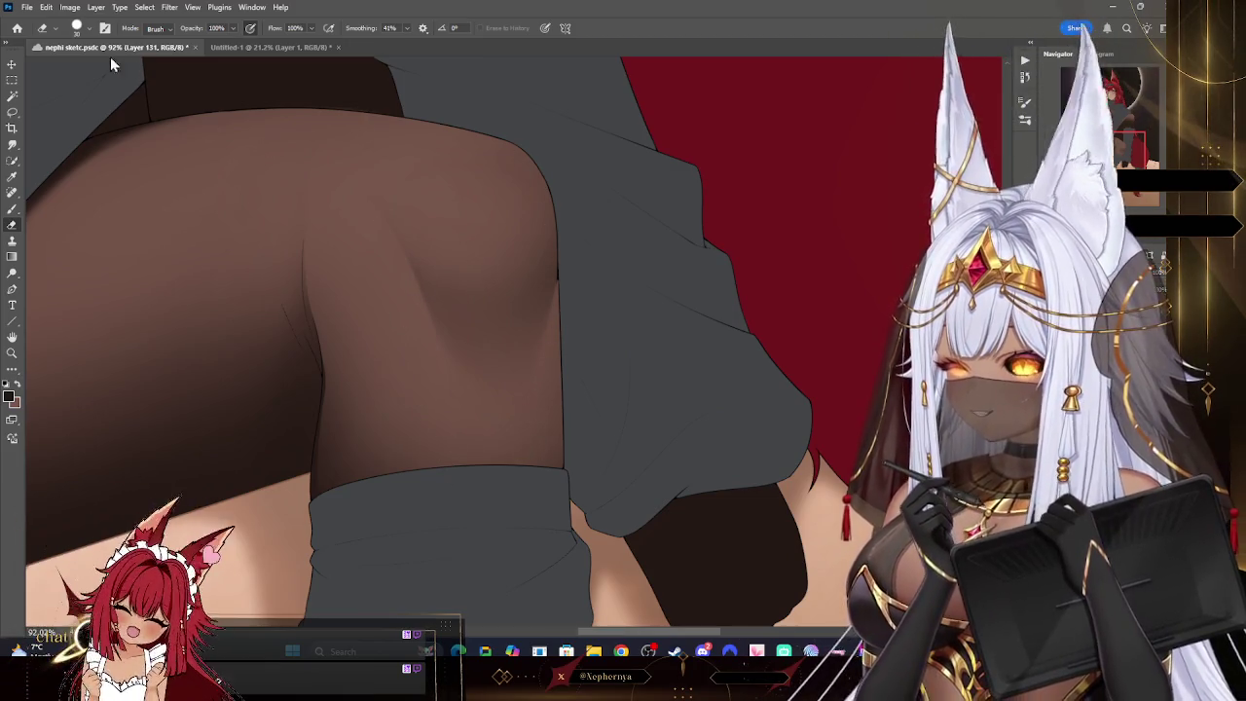
left_click(77, 27)
key("Escape")
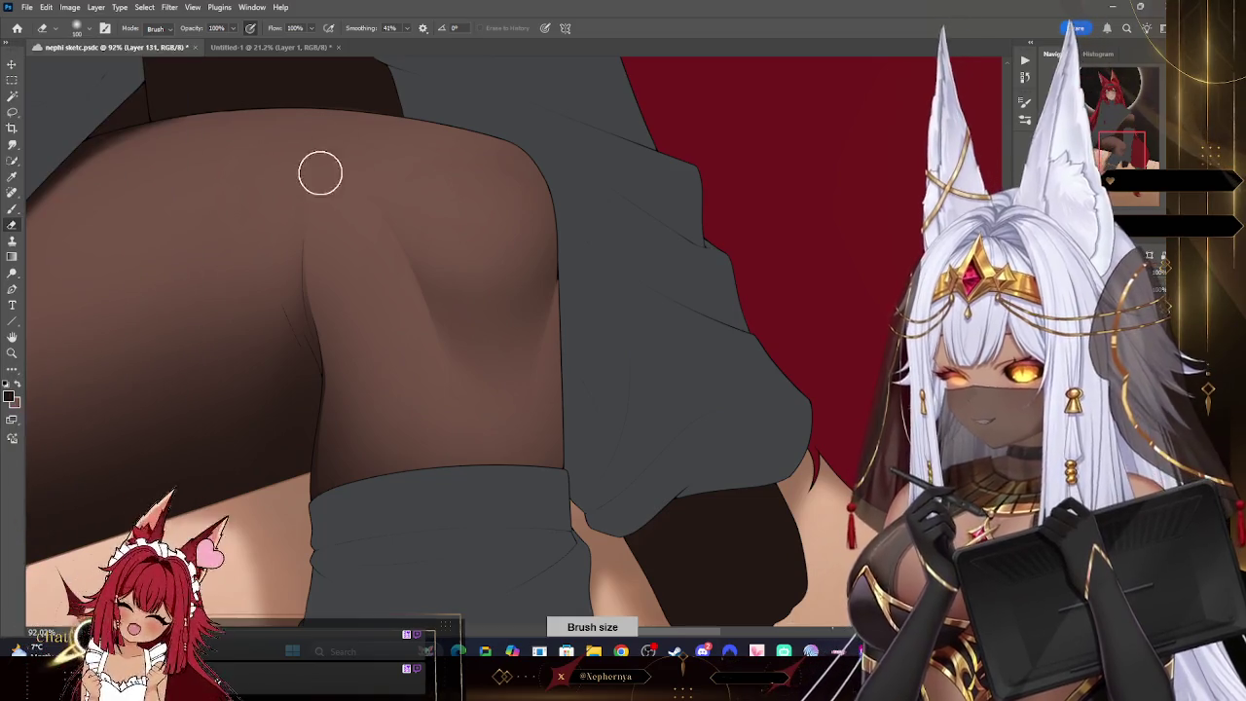
key("bracketright")
key("bracketright")
key("bracketright")
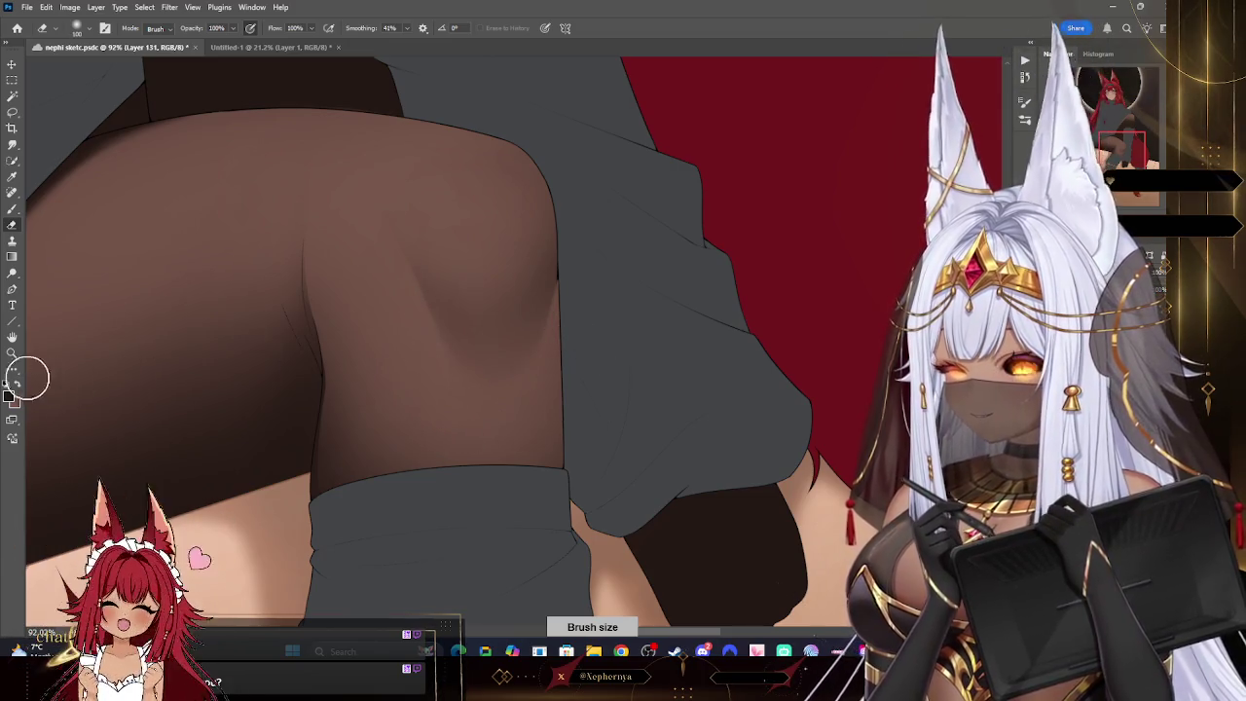
left_click(11, 352)
left_click(434, 239, "alt")
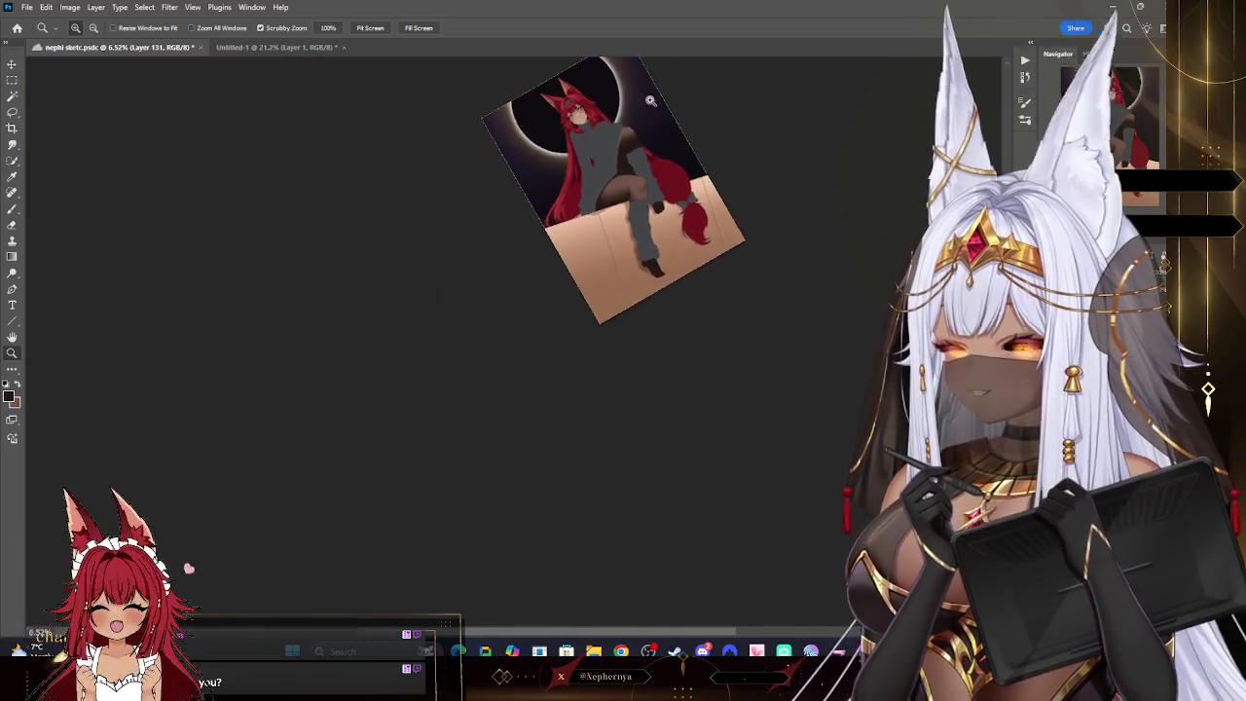
- Reset the canvas rotation to upright and zoom in on the knee with a smaller brush
left_click_drag(648, 101, 740, 95)
key("Escape")
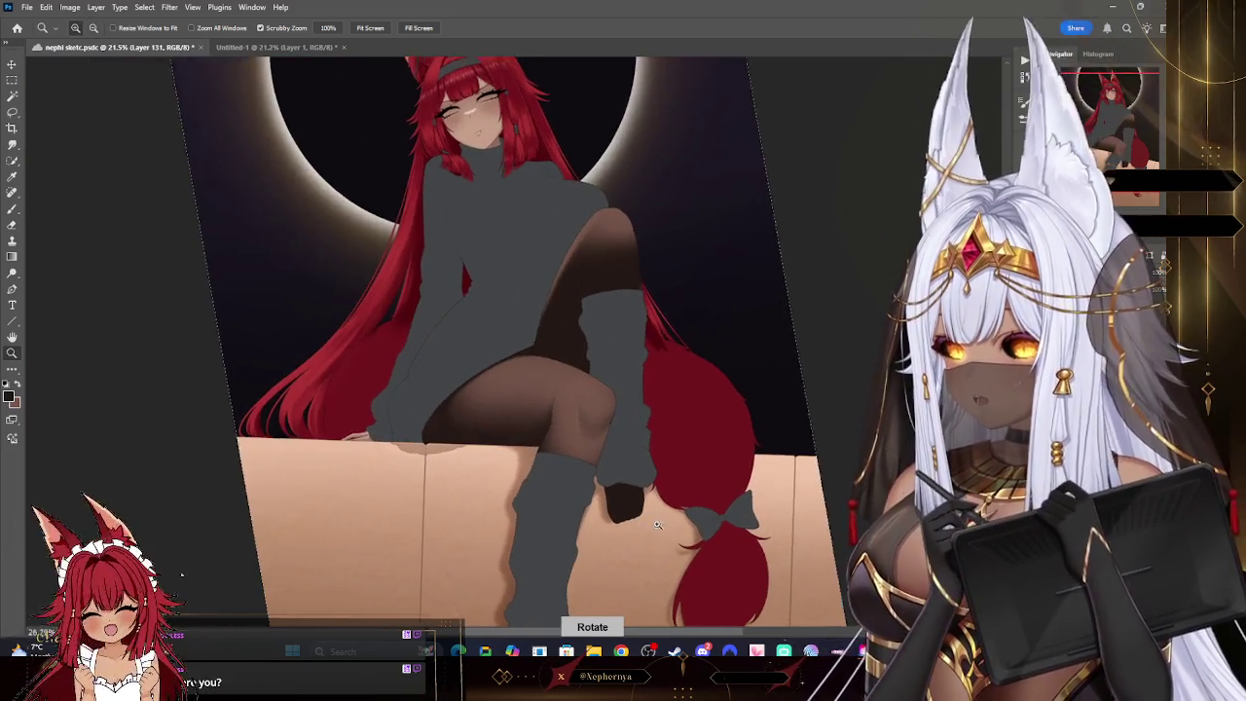
scroll(578, 370, "up", 5)
left_click(11, 225)
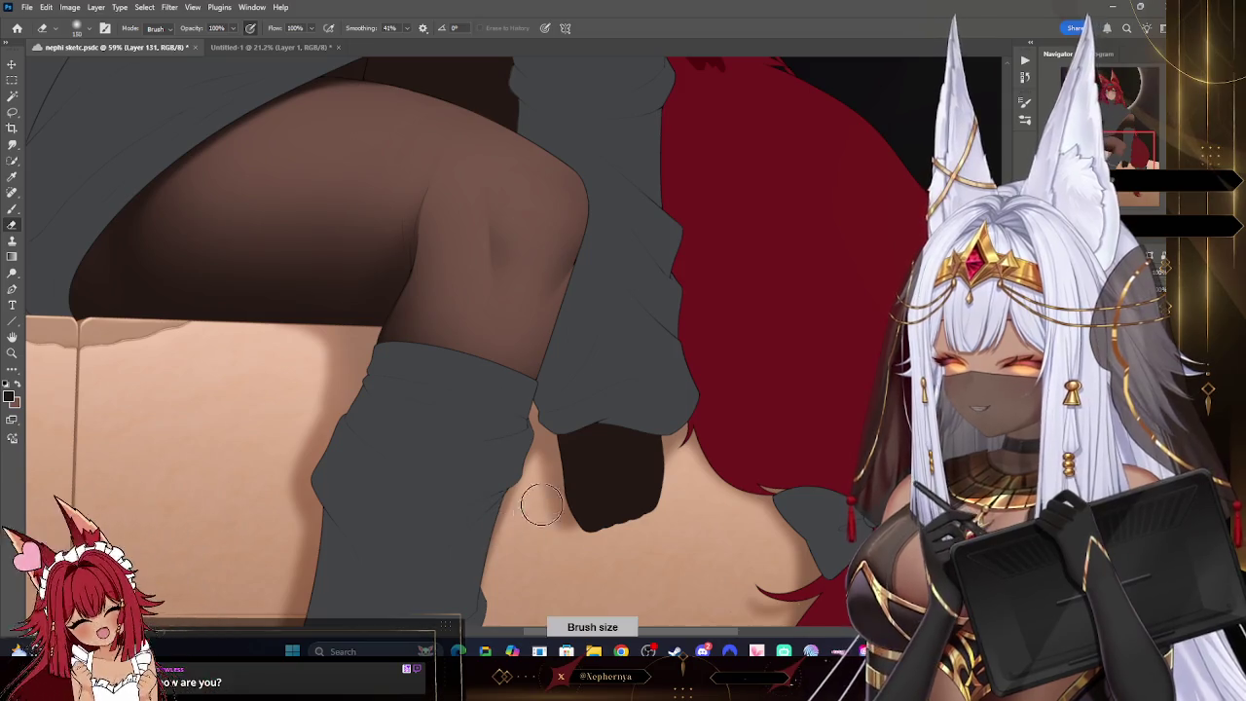
key("z")
left_click(648, 170, "alt")
scroll(648, 171, "down", 5)
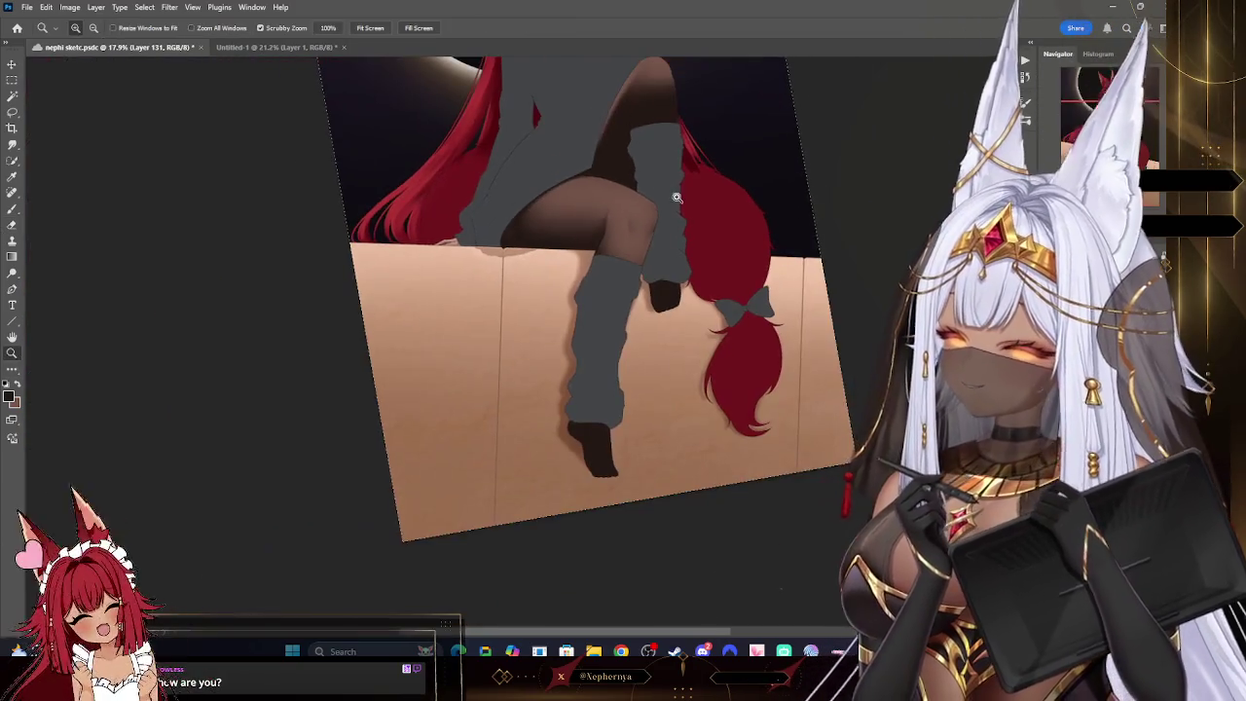
scroll(701, 204, "up", 3)
scroll(702, 206, "up", 2)
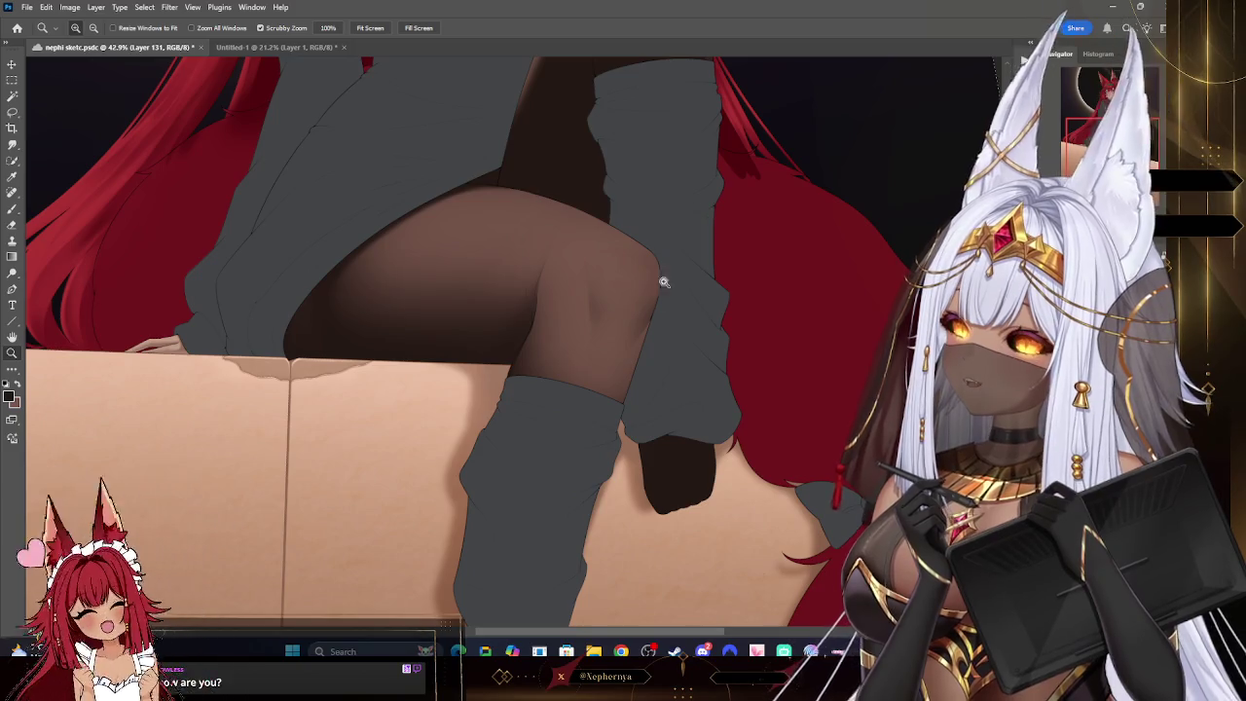
scroll(669, 263, "up", 4)
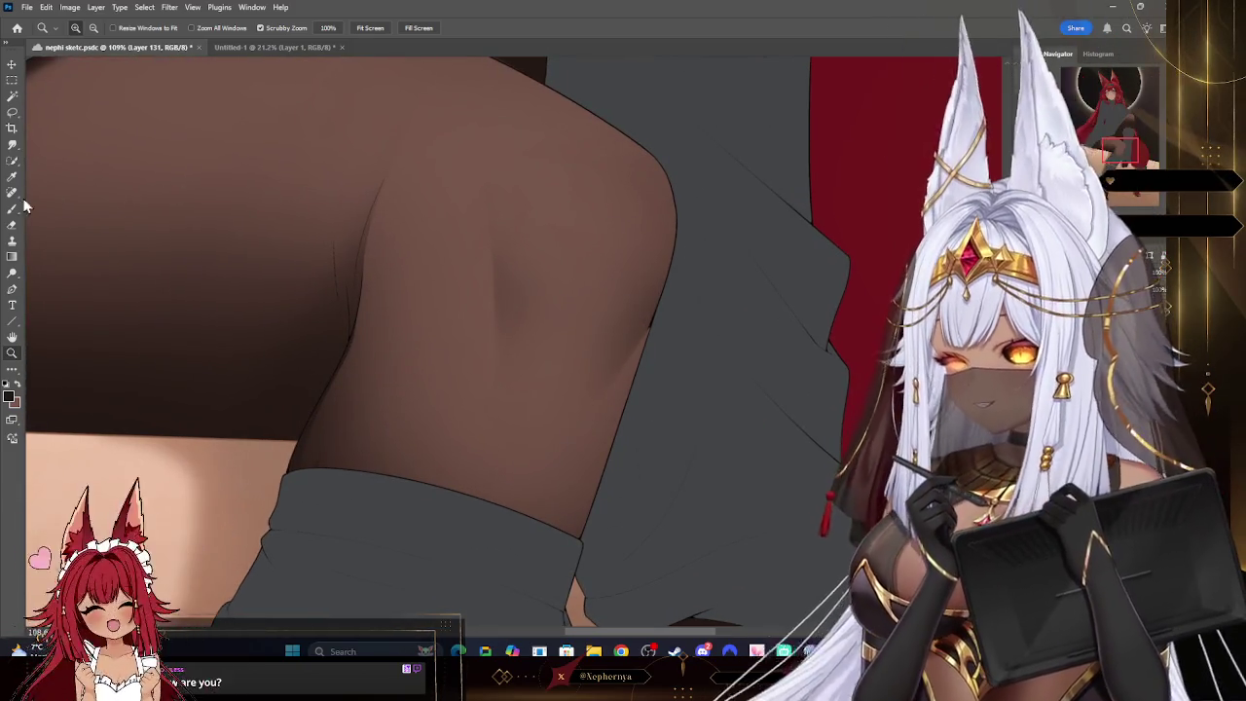
key("b")
key("bracketleft")
key("bracketleft")
key("bracketleft")
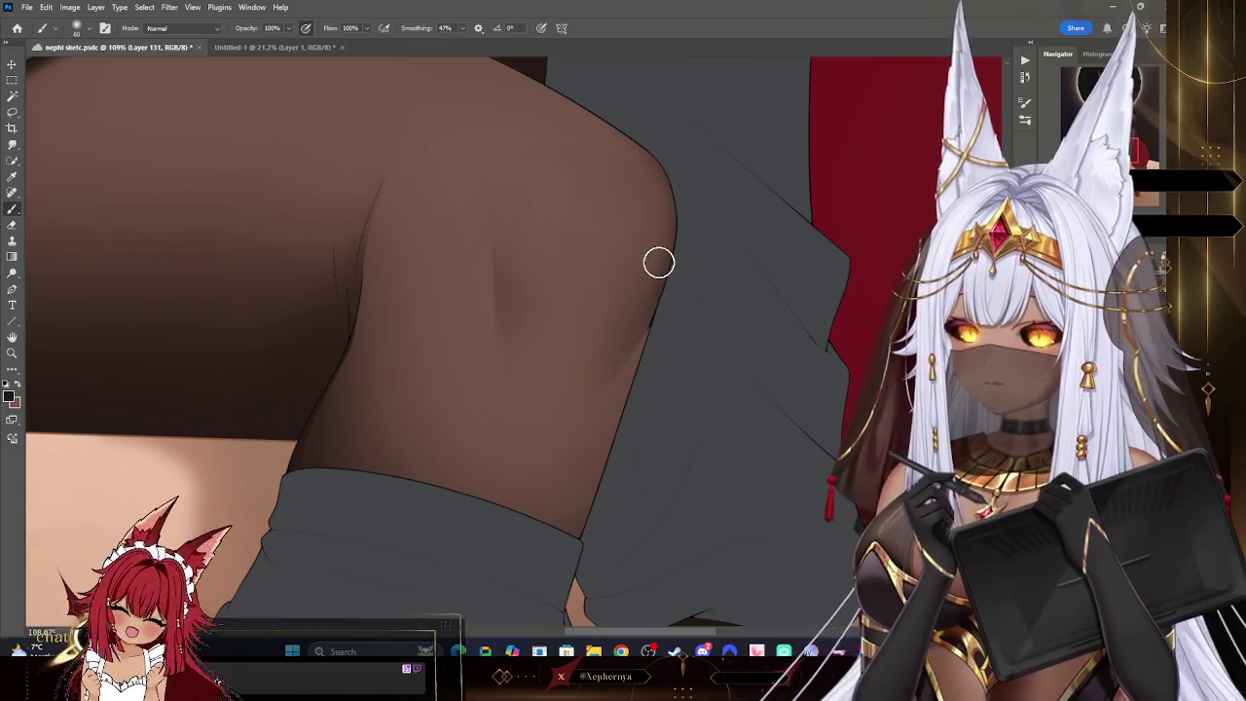
- Paint a light highlight on the raised knee, tilting and zooming the view around the legs
left_click(12, 352)
left_click(632, 199, "alt")
left_click_drag(631, 200, 846, 88)
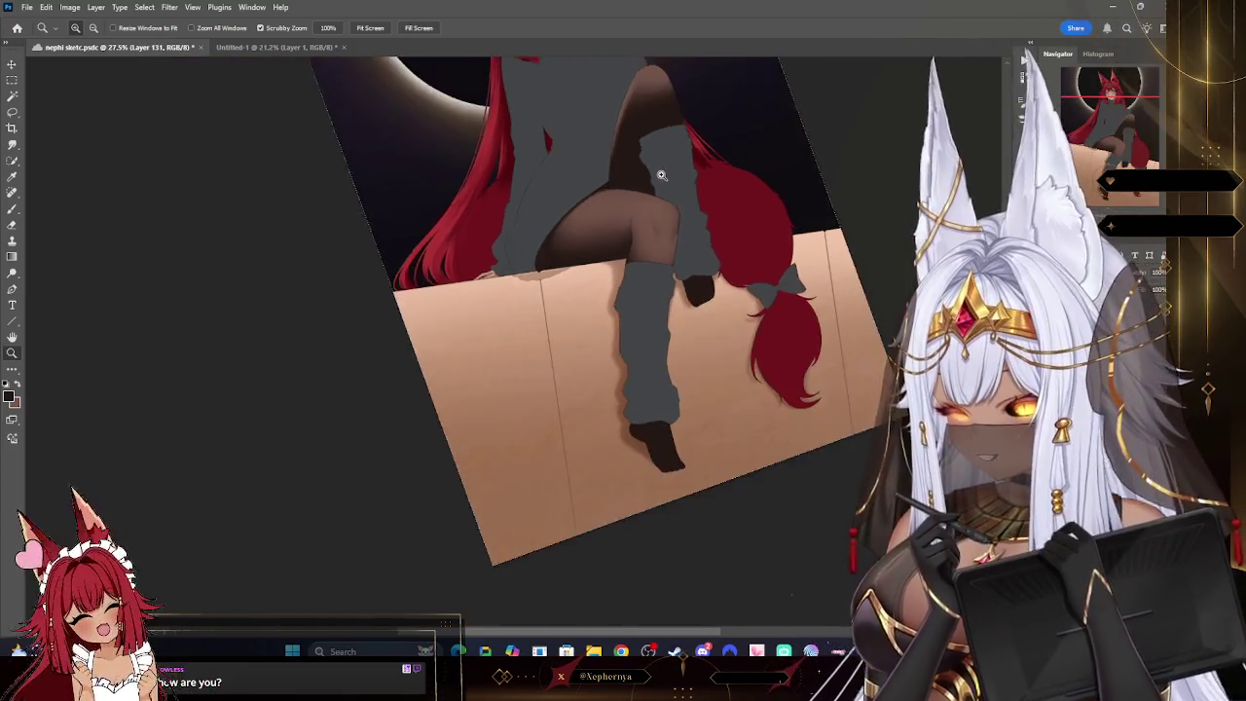
mouse_move(846, 88)
left_mouse_down()
mouse_move(754, 151)
mouse_move(681, 291)
left_mouse_up()
key("b")
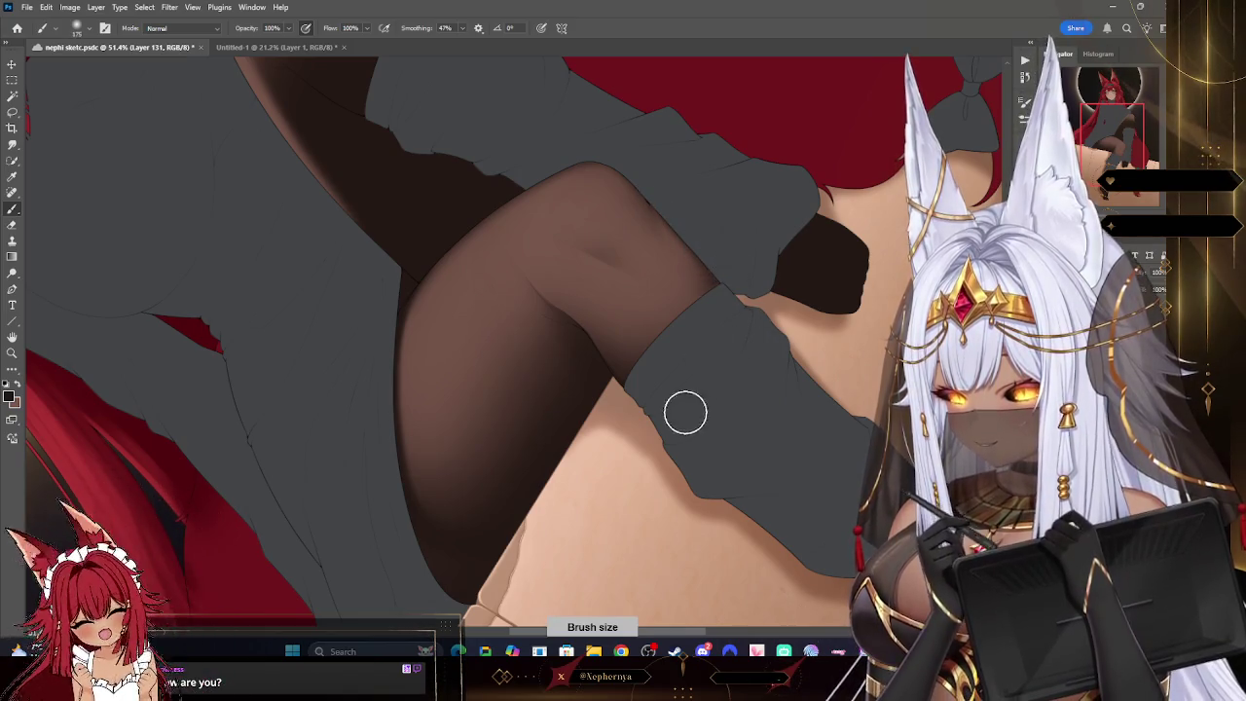
left_click_drag(593, 462, 612, 414)
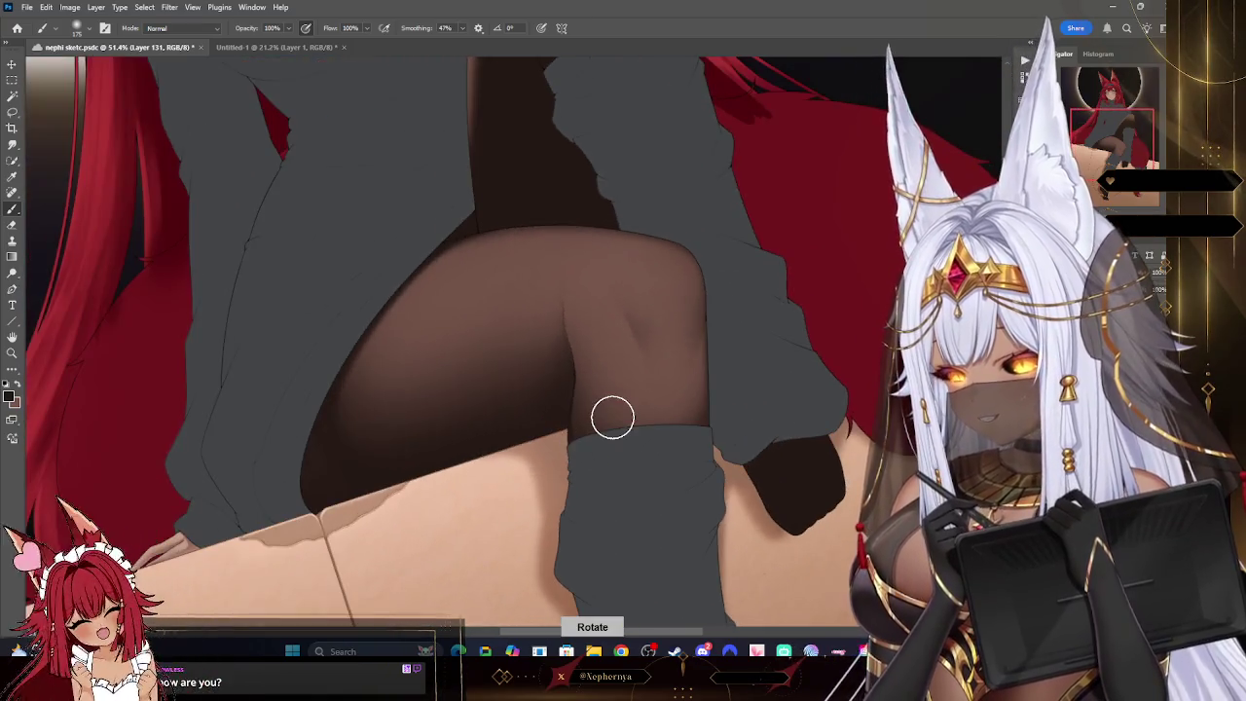
left_click(11, 352)
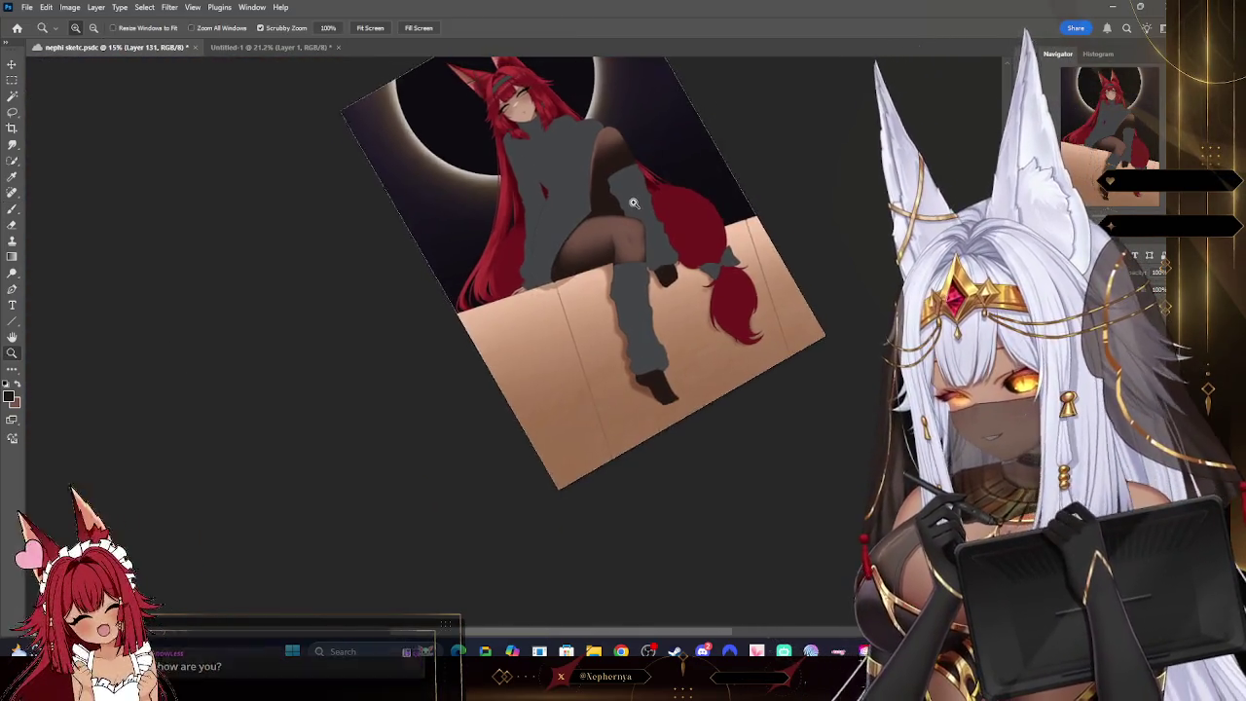
left_click_drag(584, 234, 681, 230)
left_click_drag(530, 247, 542, 256)
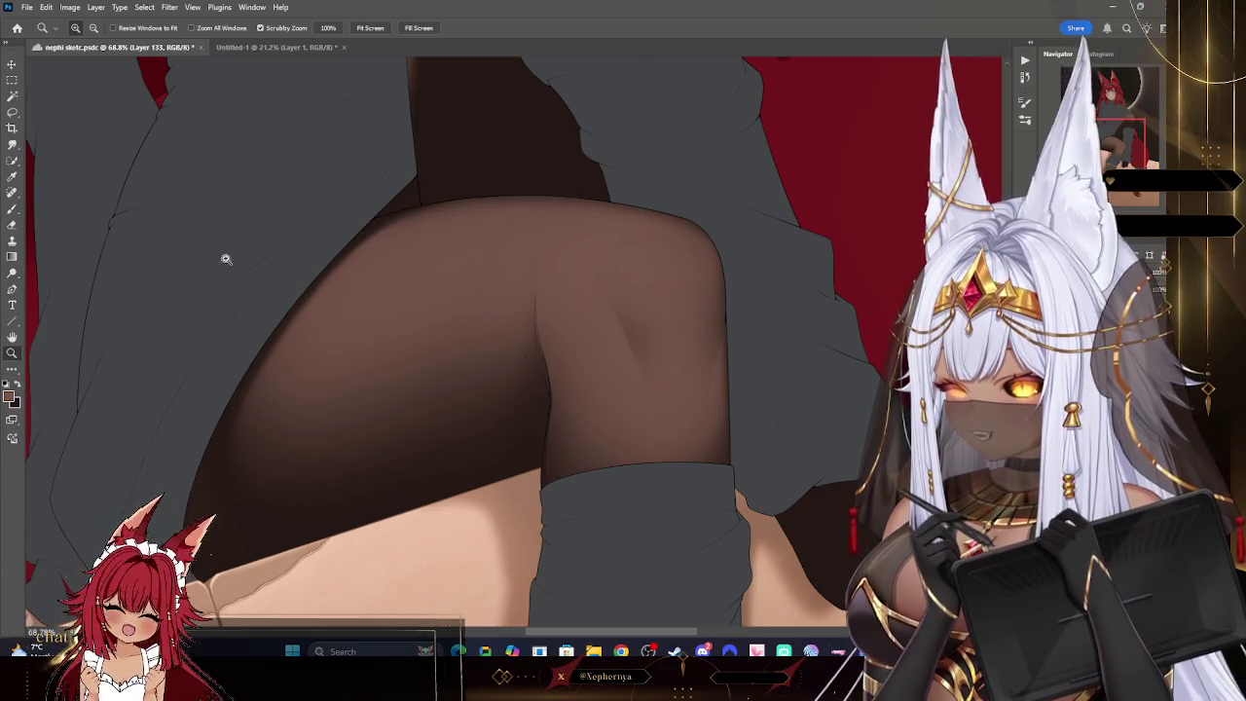
- Delete the lighter knee highlight and pick a smaller brush
left_click(574, 384)
scroll(573, 306, "down", 2)
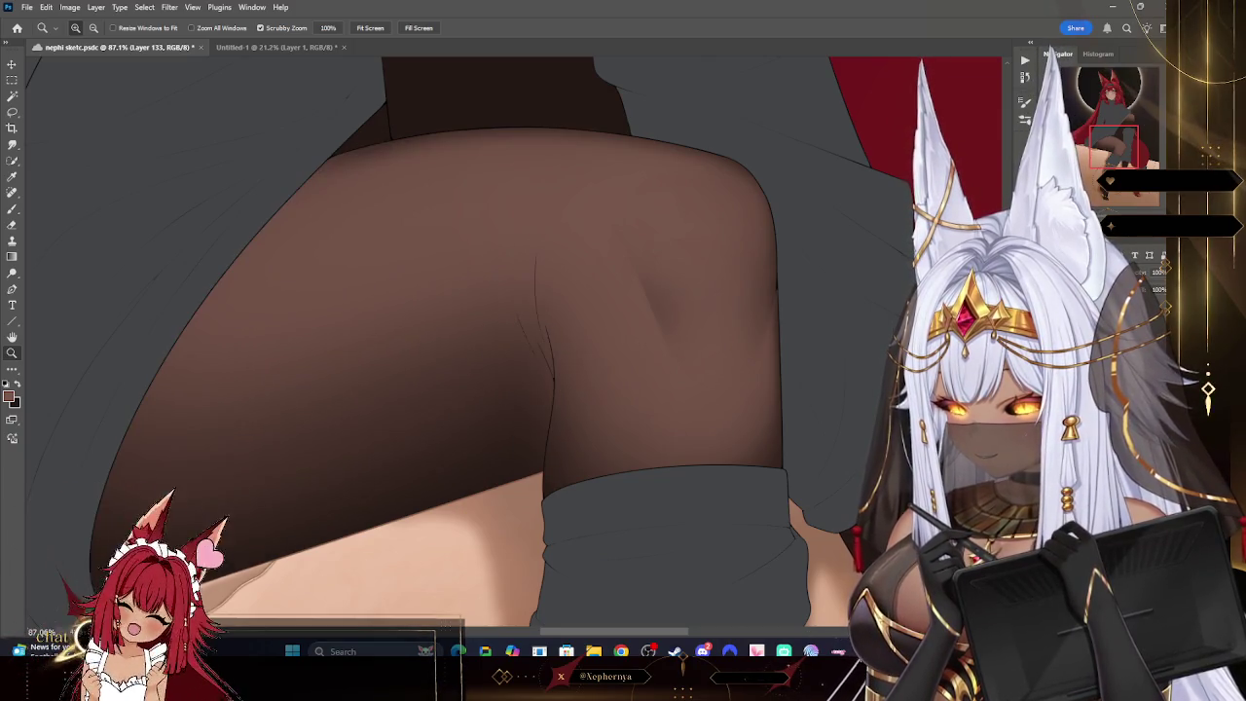
key("Delete")
key("b")
right_click(75, 111)
key("Escape")
key("bracketleft")
key("bracketleft")
key("bracketleft")
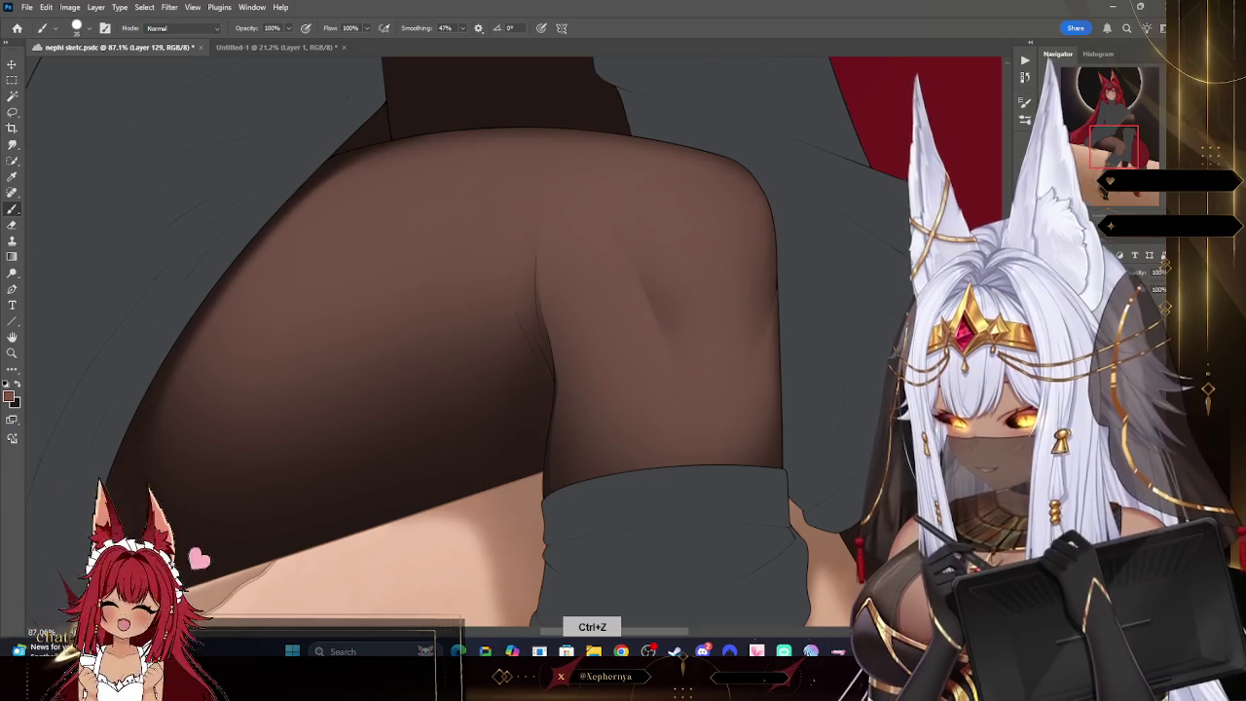
- Choose an eraser tip and shrink it for detail work
left_click(11, 225)
right_click(59, 58)
key("Escape")
key("bracketright")
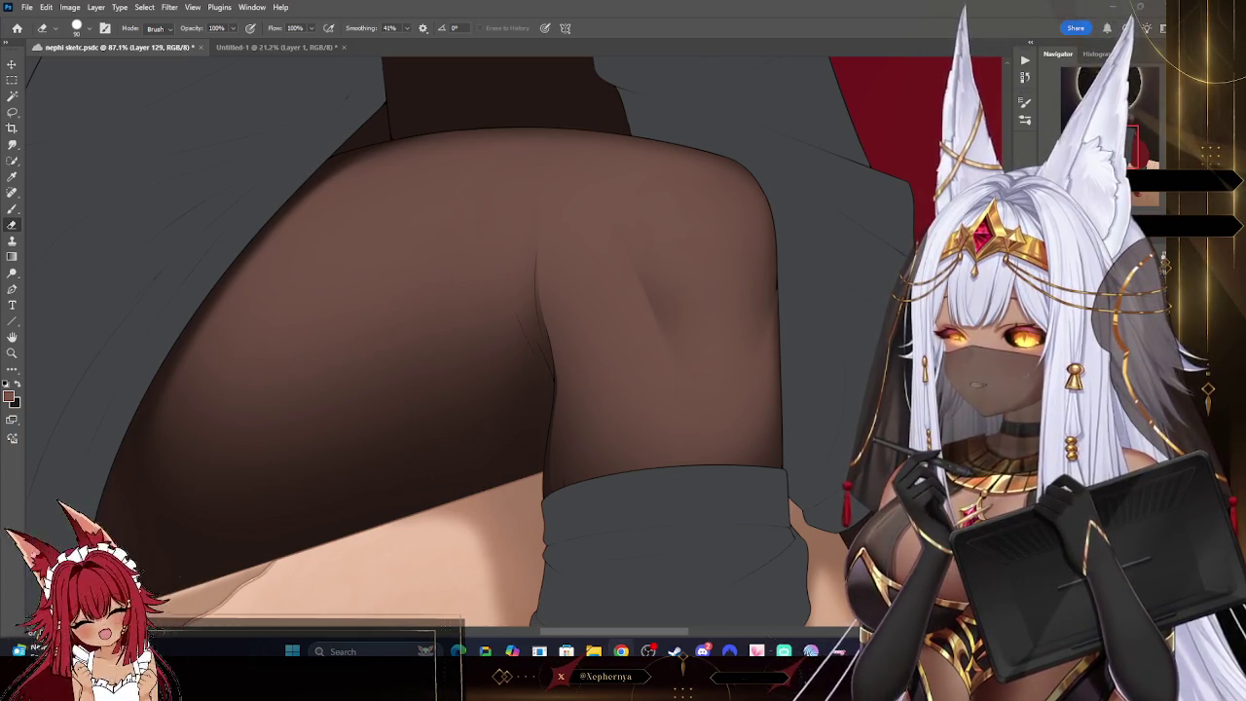
key("bracketleft")
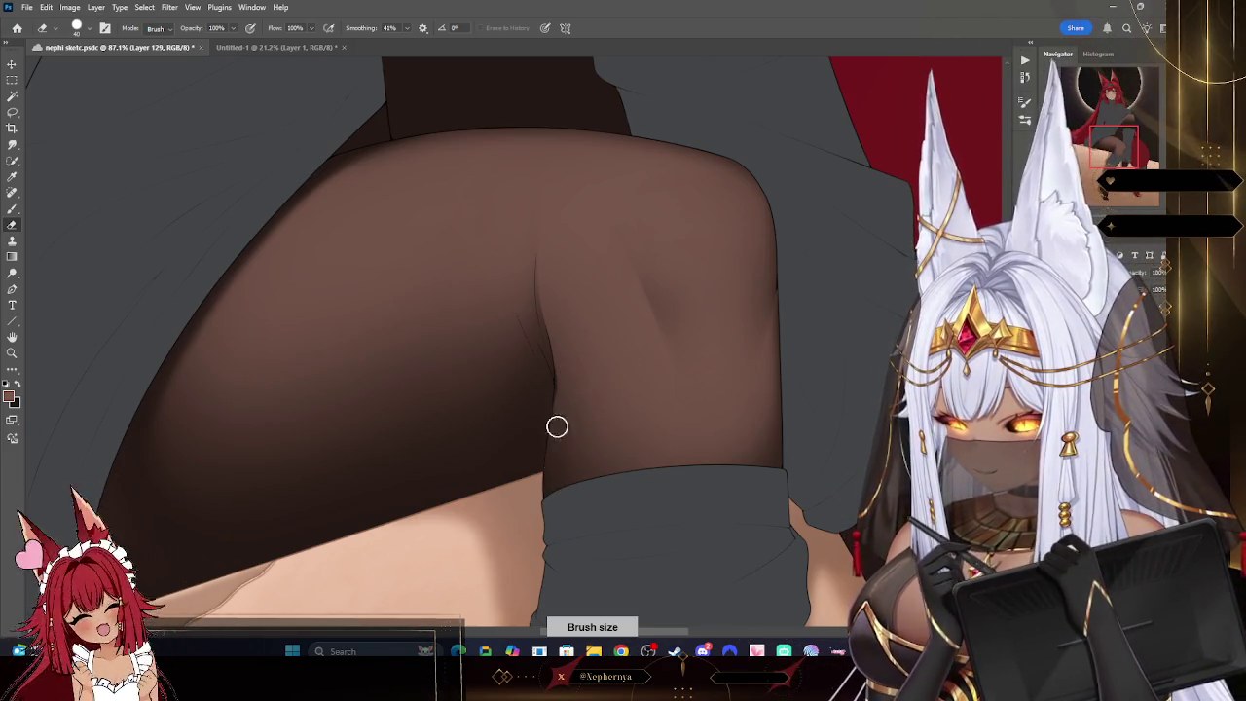
key("bracketleft")
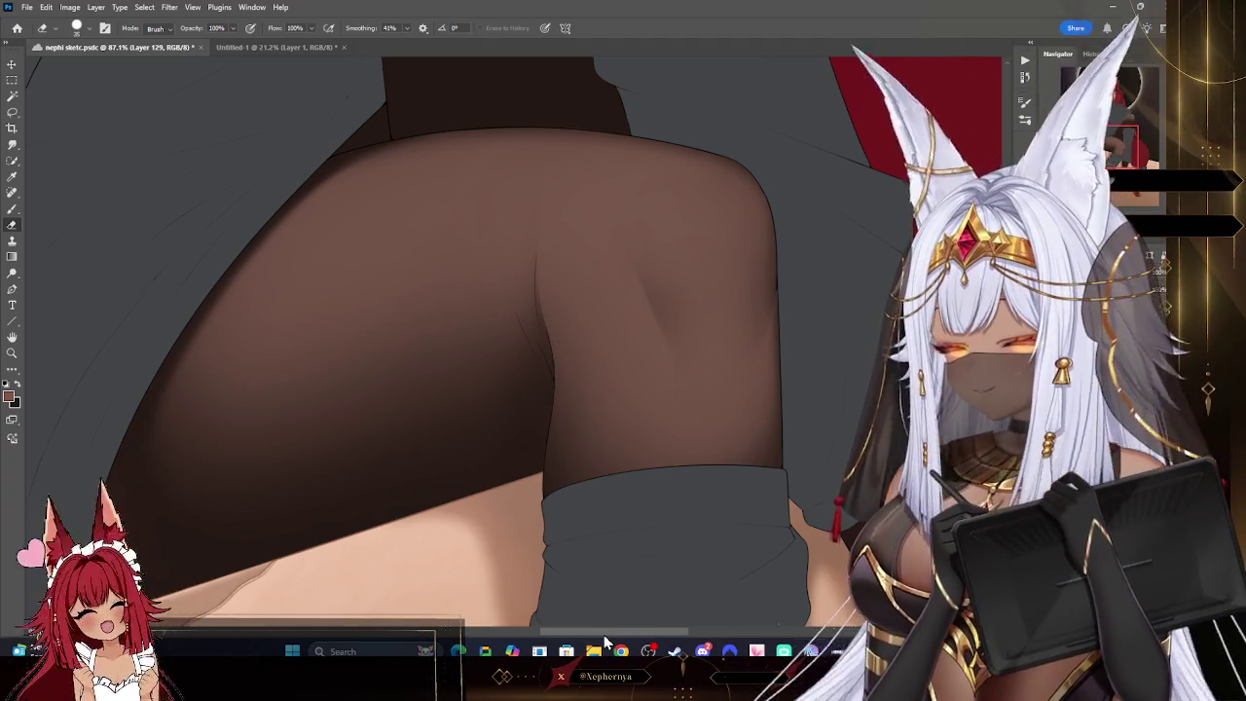
- Draw the crease line behind the knee upward with a tiny brush
left_click(13, 208)
right_click(228, 147)
key("Escape")
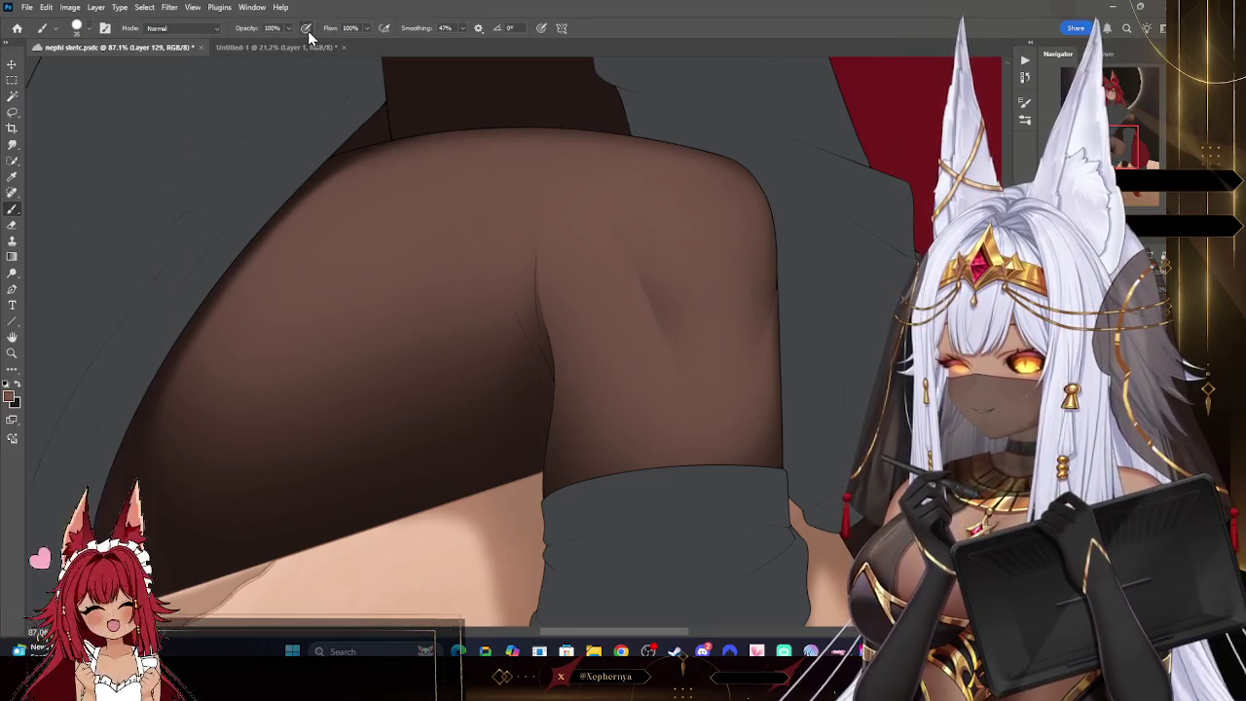
key("bracketleft")
key("bracketleft")
key("bracketleft")
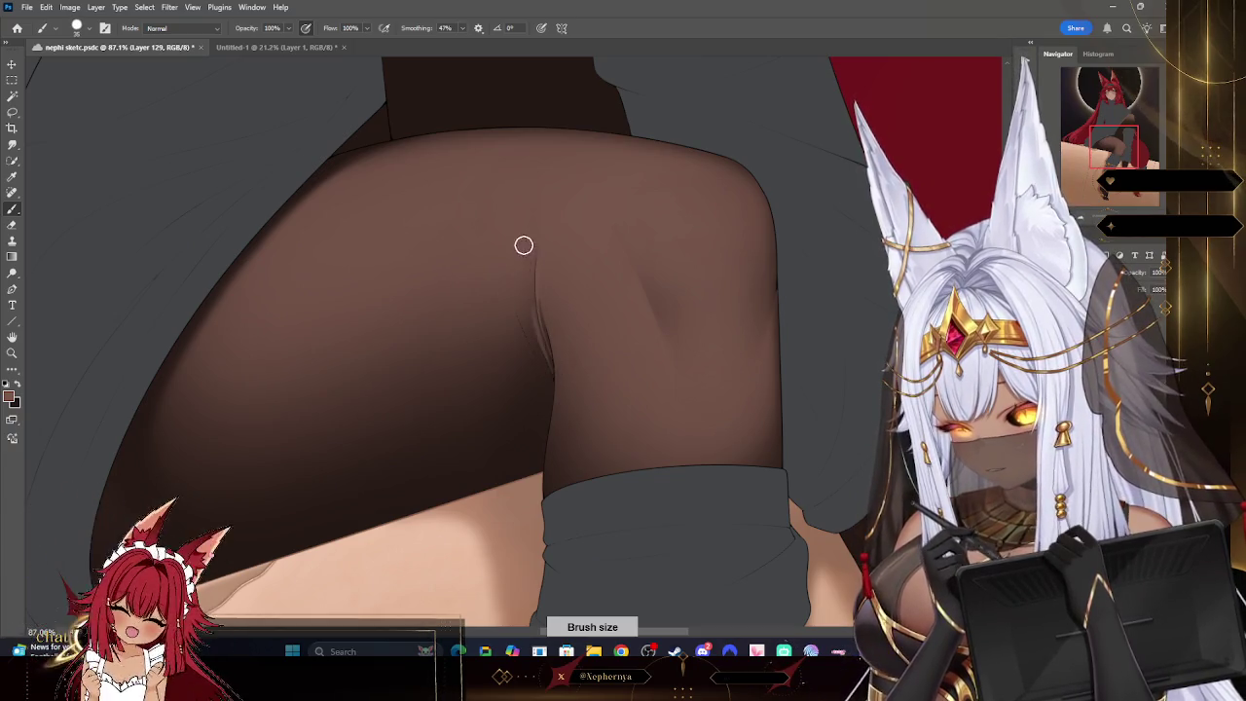
left_click_drag(523, 278, 542, 353)
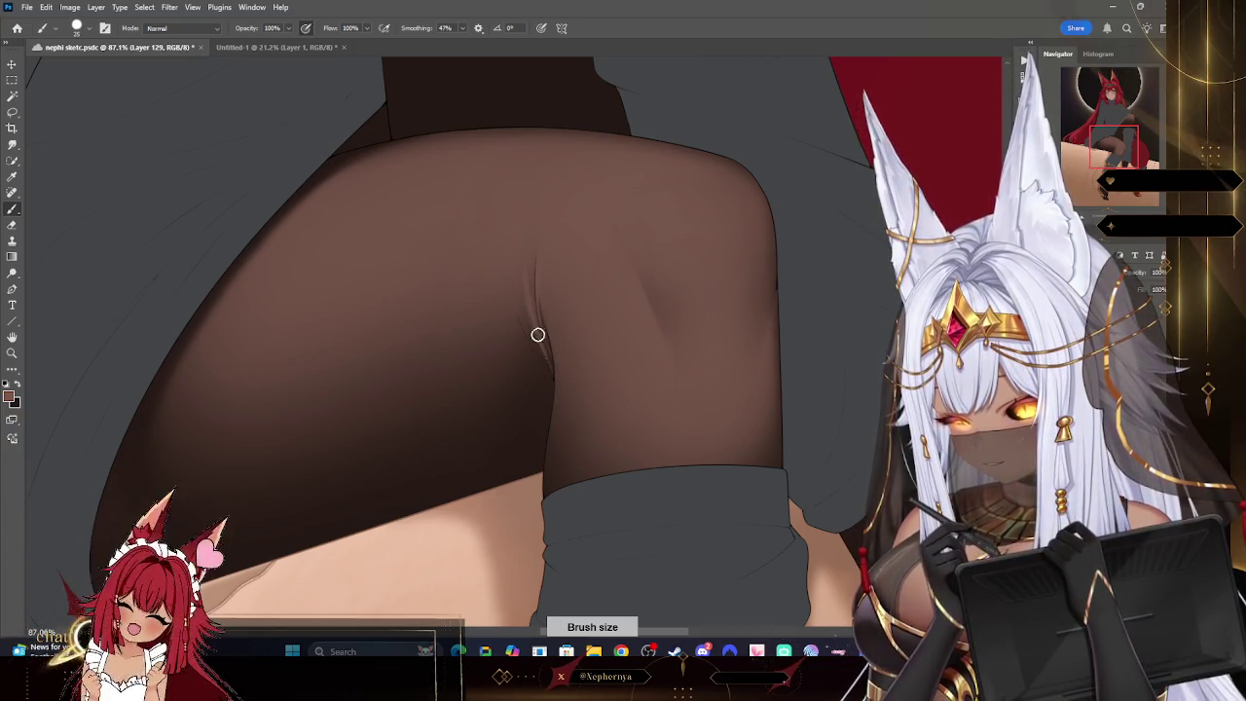
- Clean up the crease with an eraser shrunk from about 46 to 30
key("e")
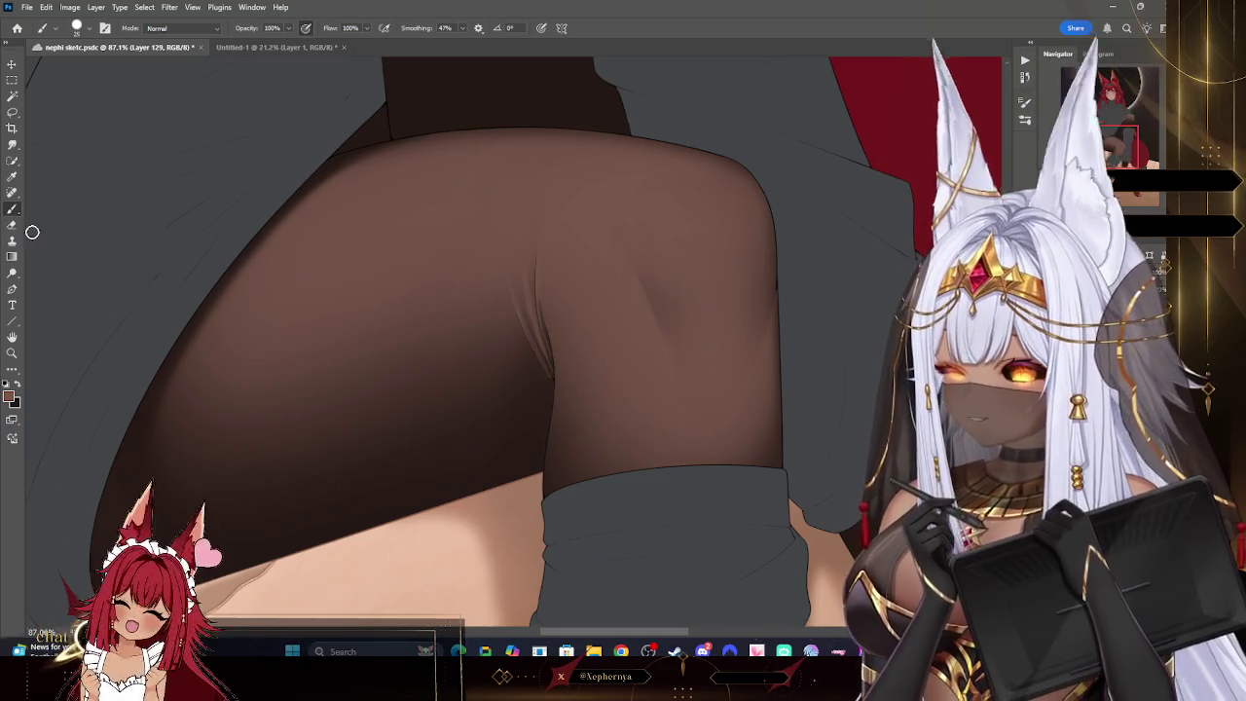
left_click(77, 27)
key("Escape")
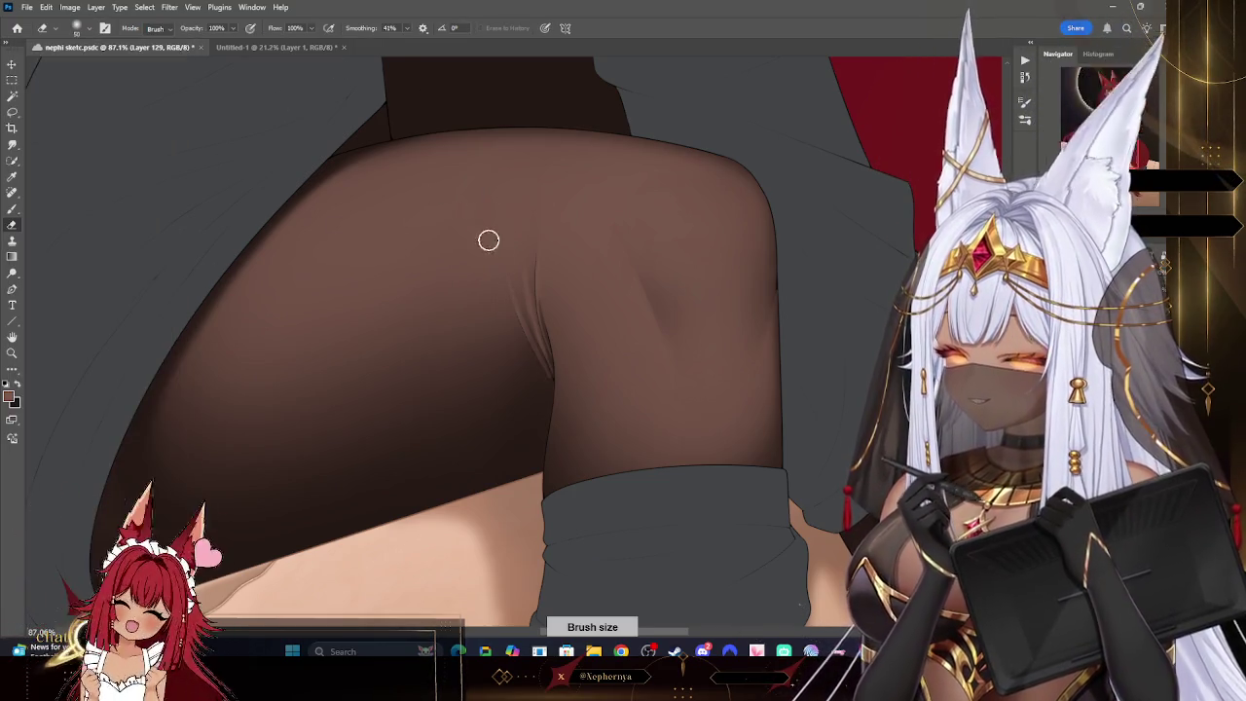
key("bracketleft")
key("bracketleft")
key("bracketleft")
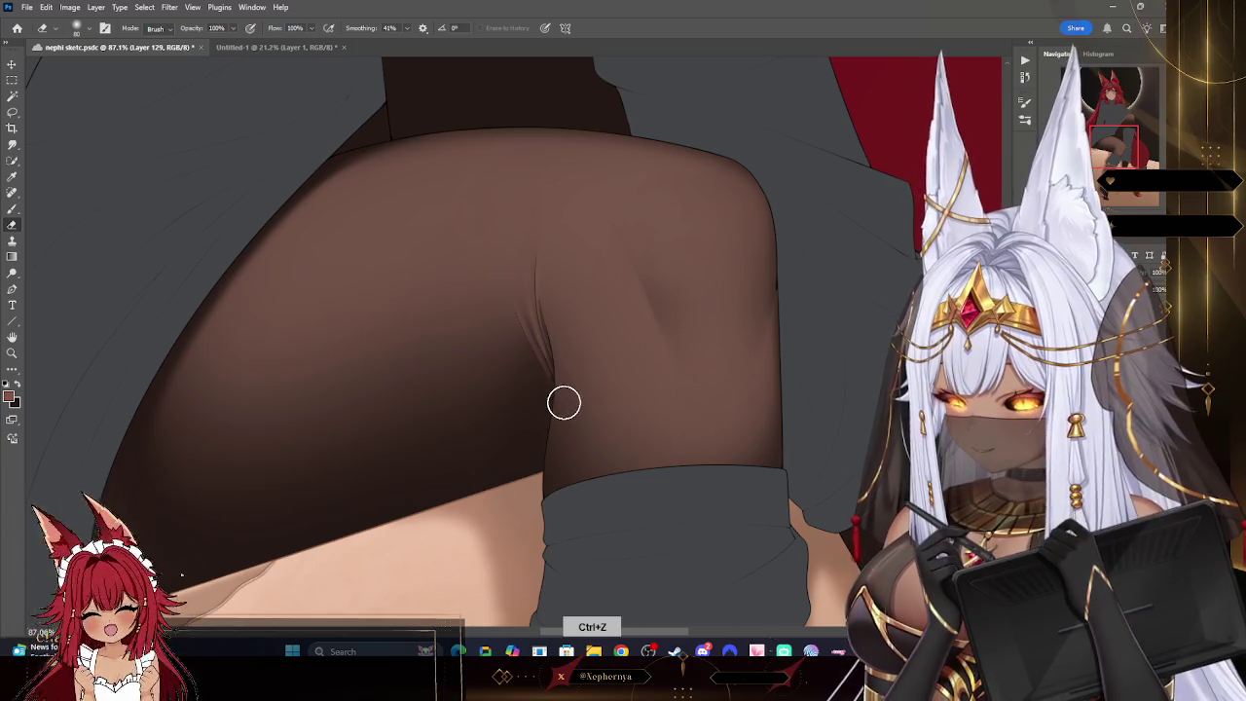
key("z")
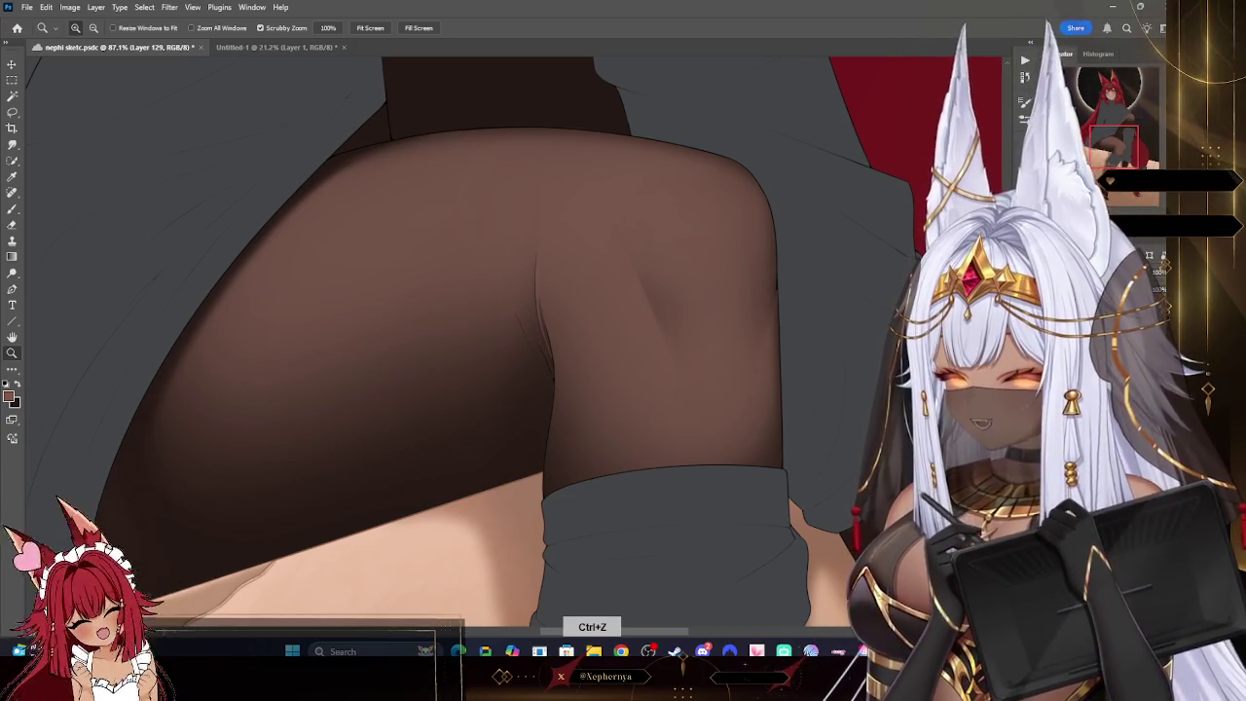
key("b")
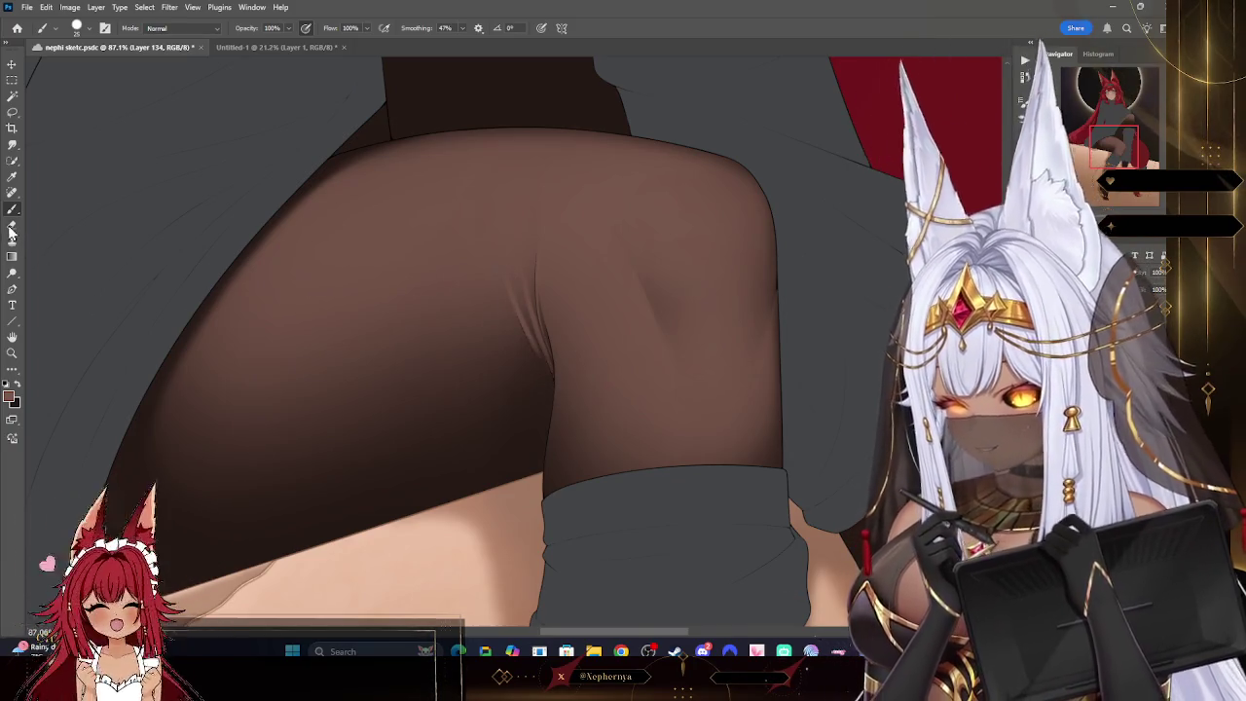
key("e")
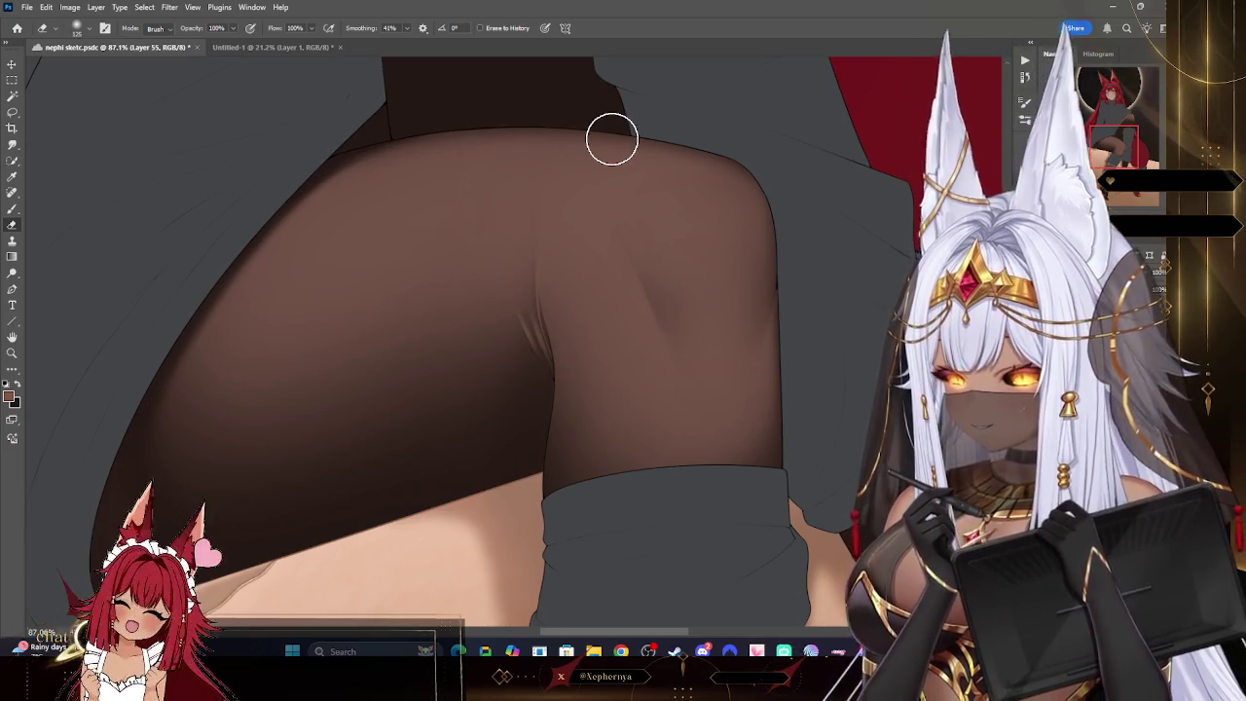
key("z")
left_click(732, 340, "alt")
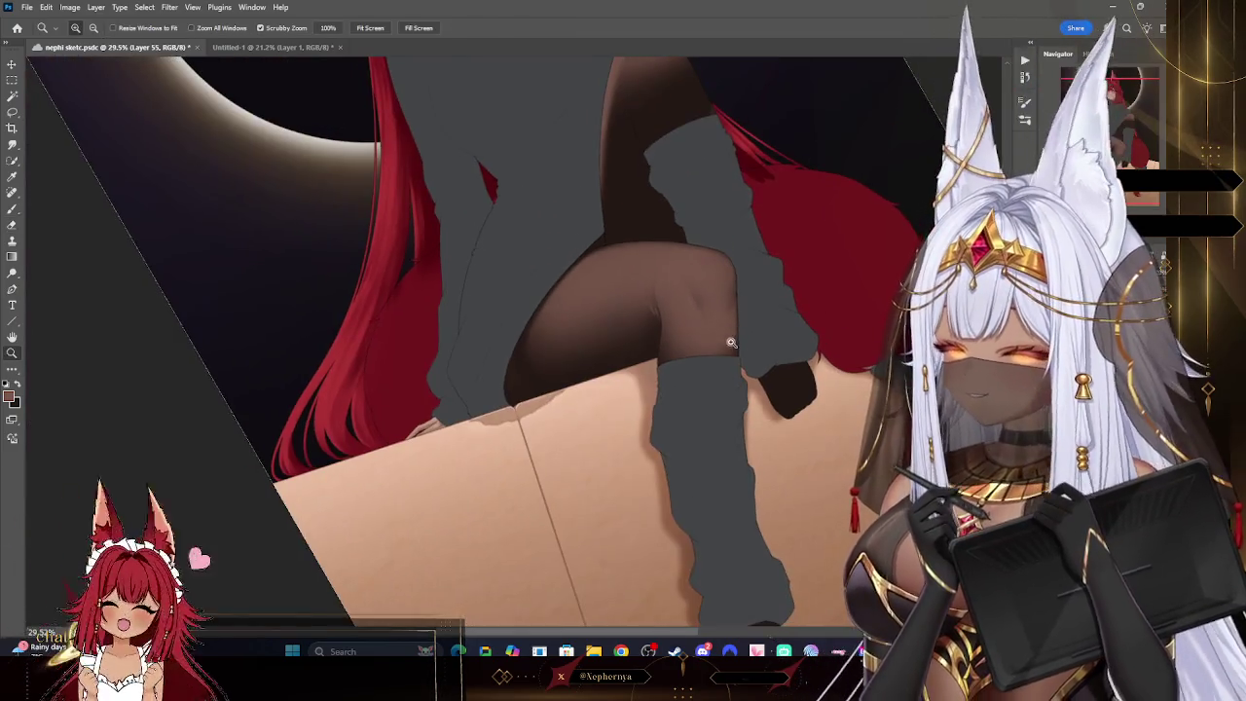
left_click_drag(701, 278, 759, 280)
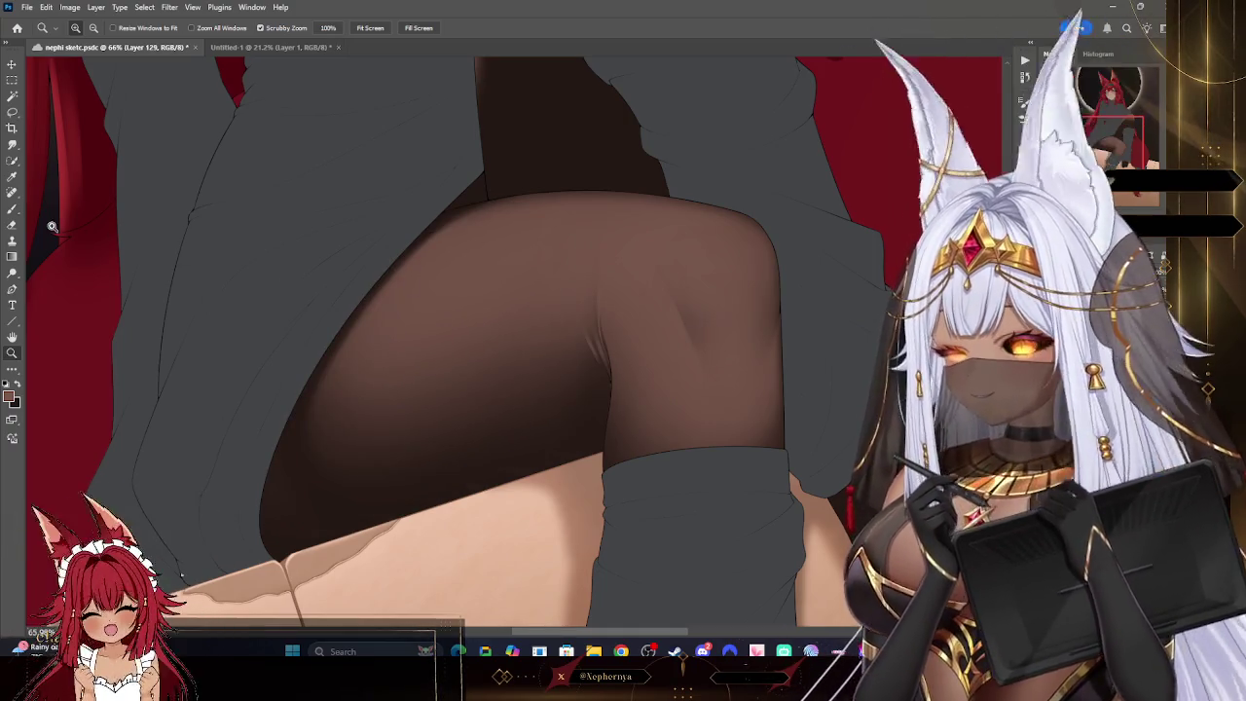
key("e")
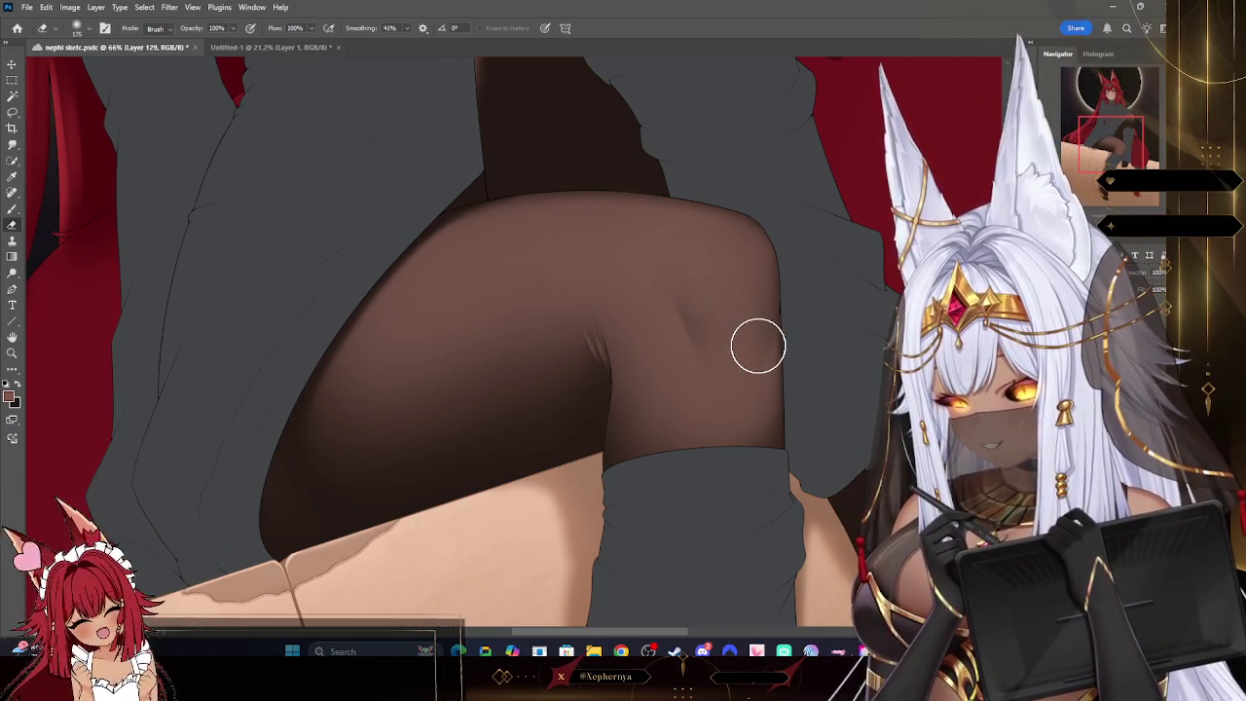
left_click(11, 352)
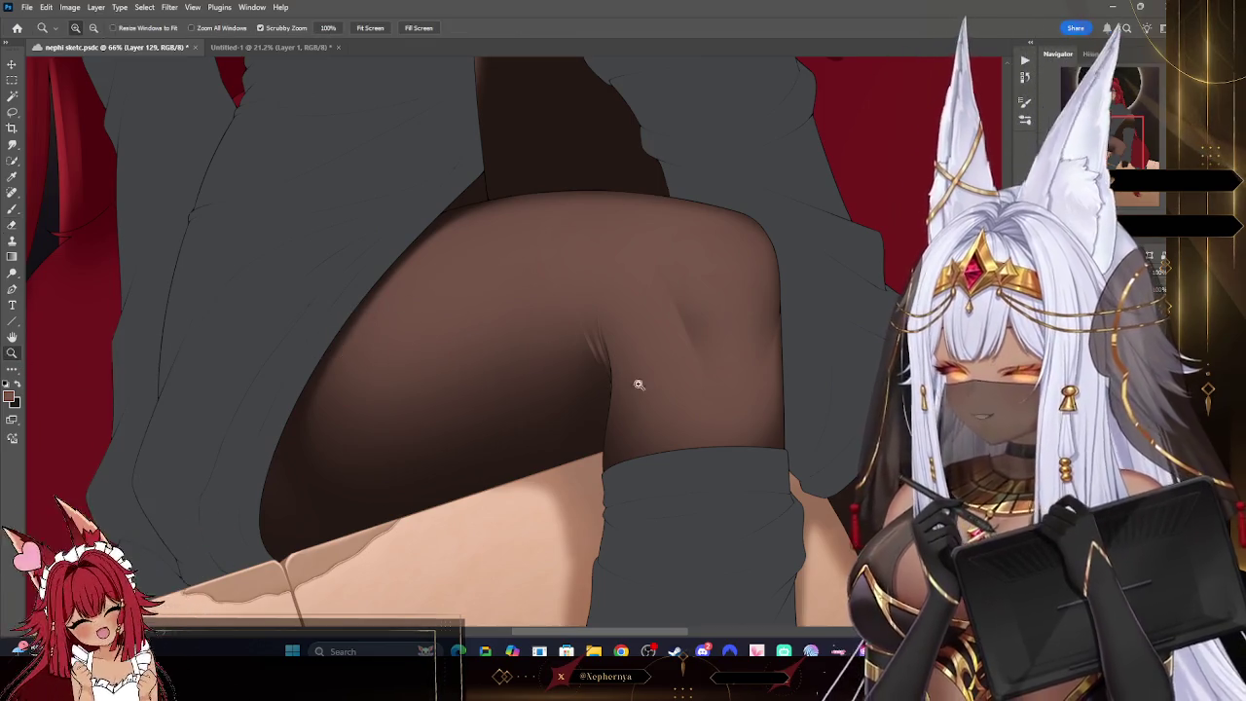
left_click(612, 361, "alt")
scroll(676, 426, "down", 2)
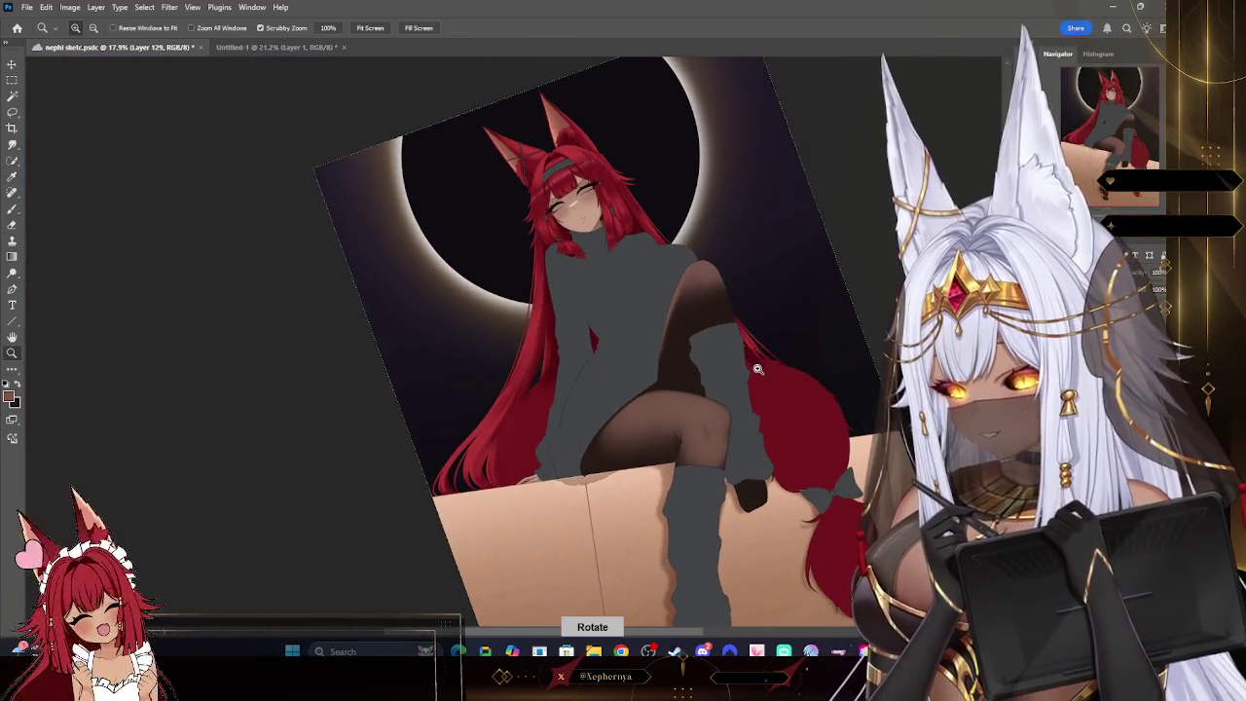
scroll(715, 457, "up", 3)
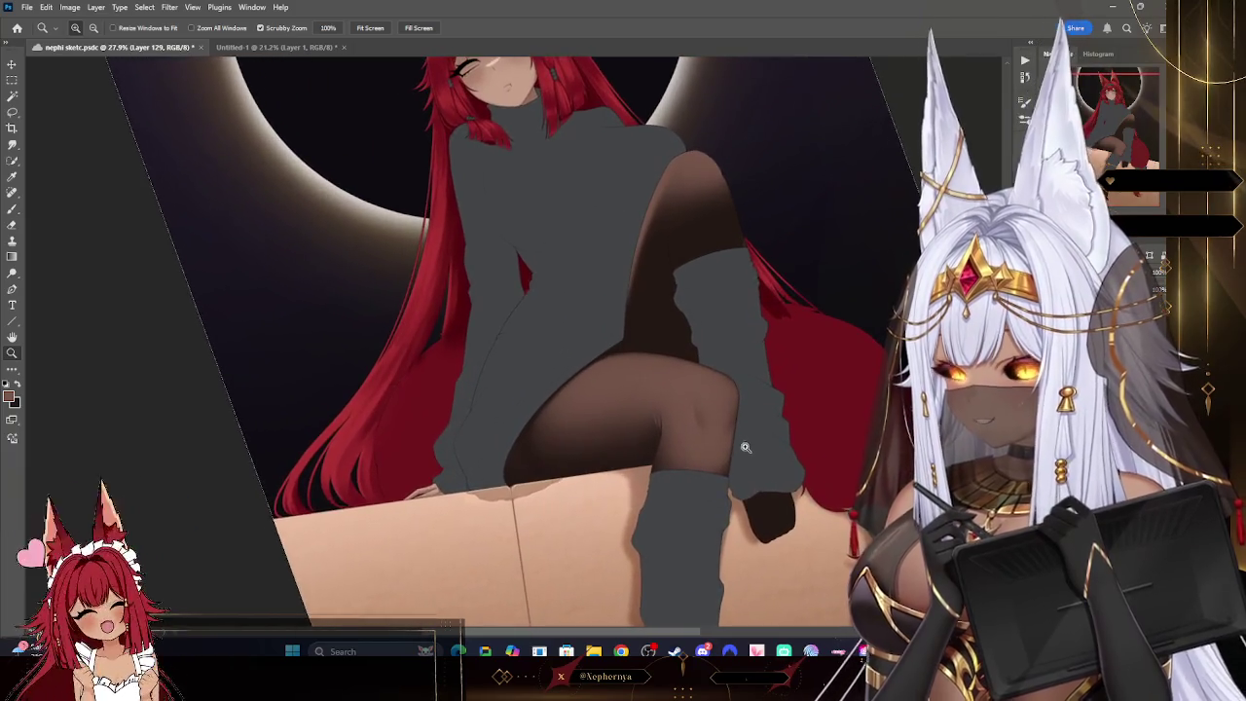
scroll(716, 462, "up", 2)
scroll(691, 447, "up", 1)
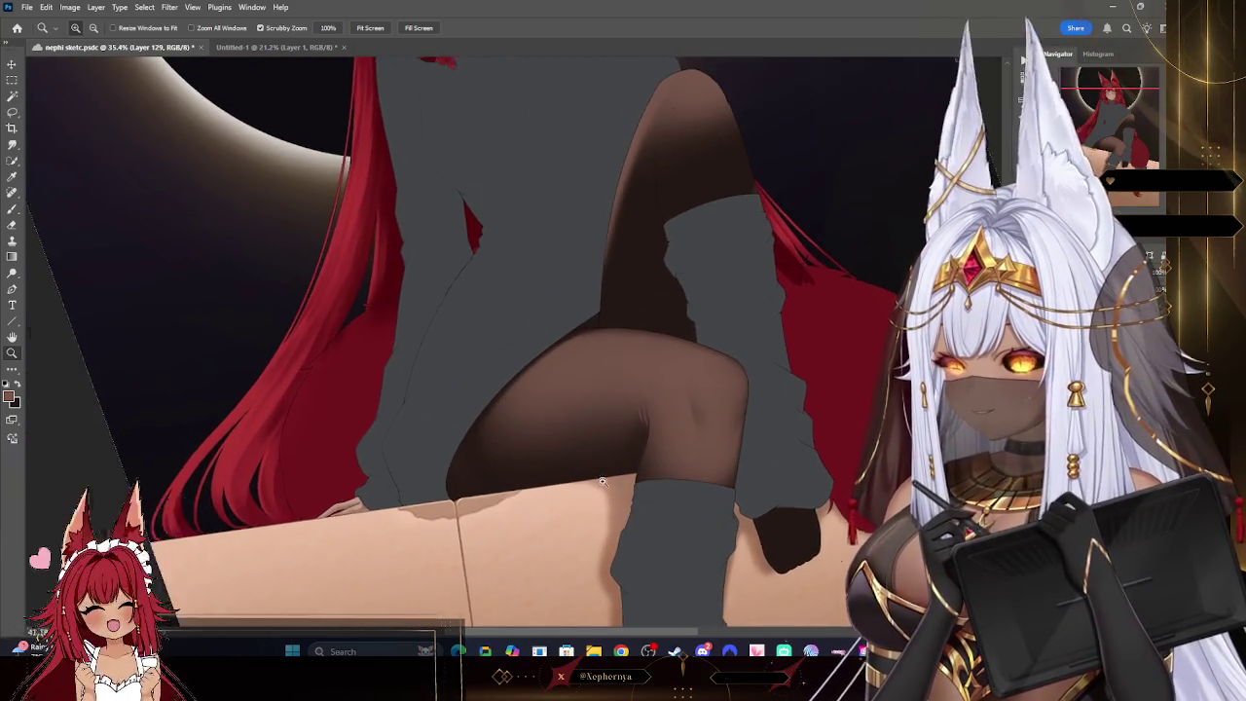
scroll(632, 457, "up", 1)
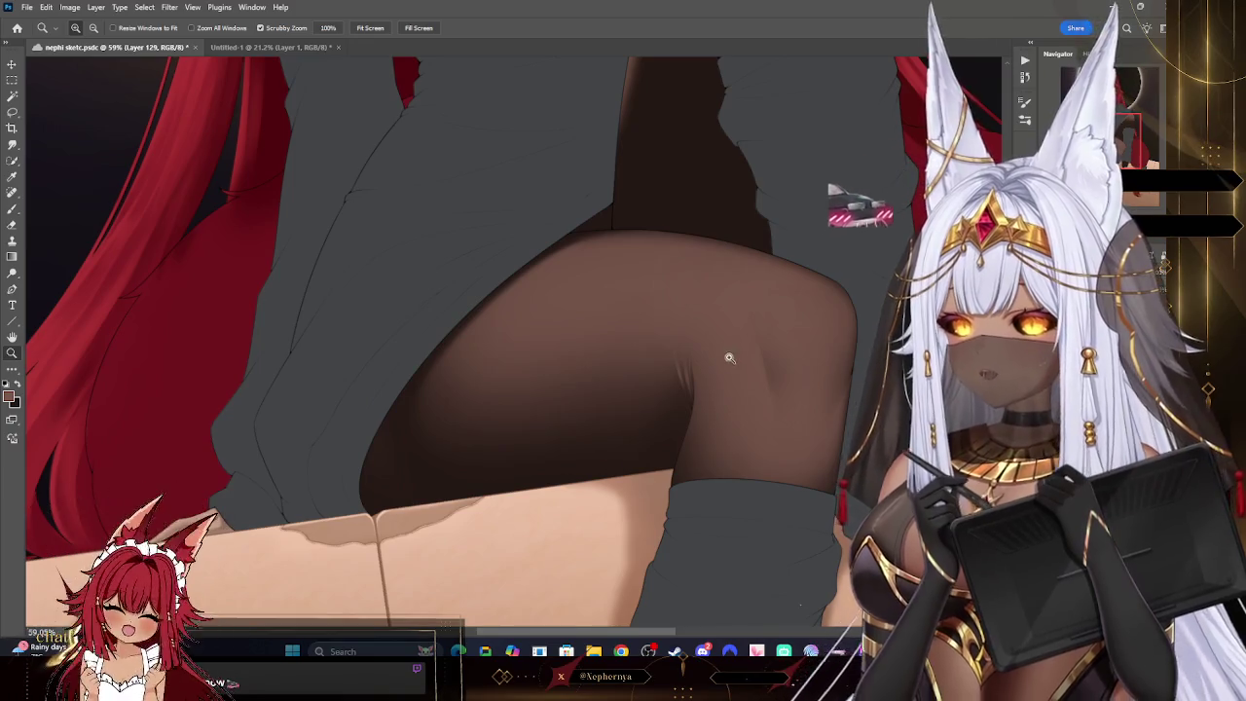
mouse_move(729, 353)
left_mouse_down()
mouse_move(699, 351)
mouse_move(717, 356)
left_mouse_up()
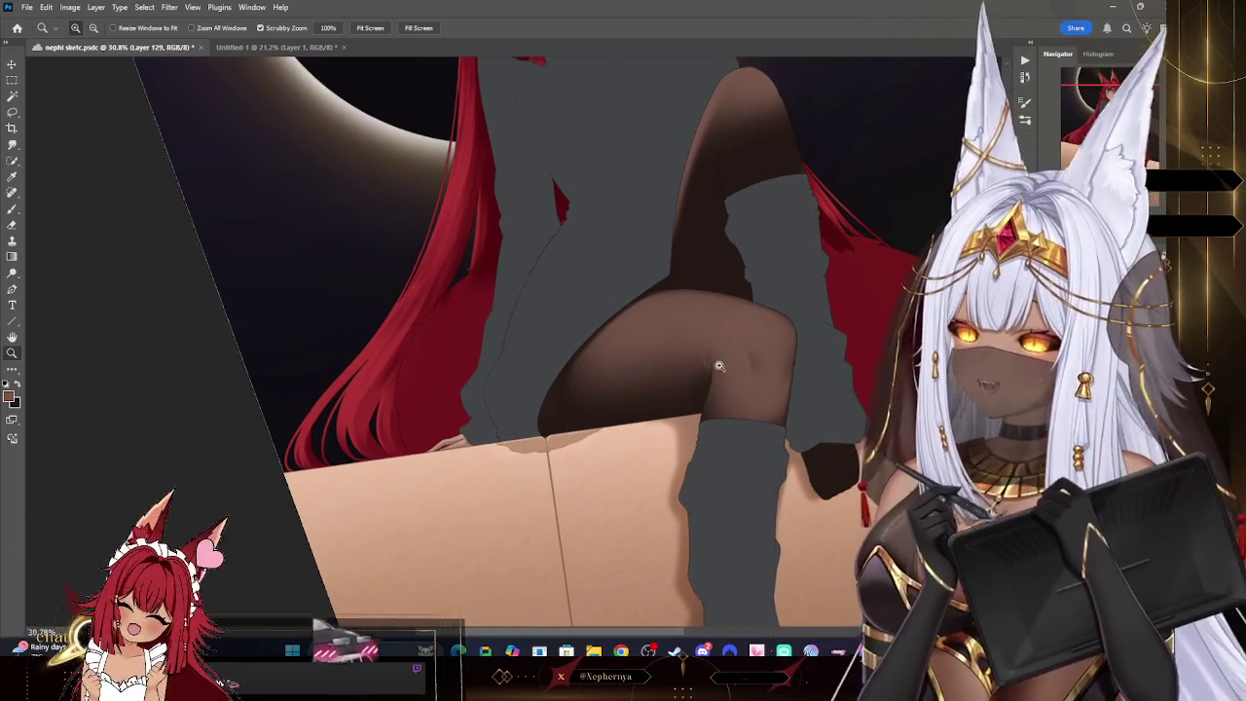
scroll(759, 349, "down", 2)
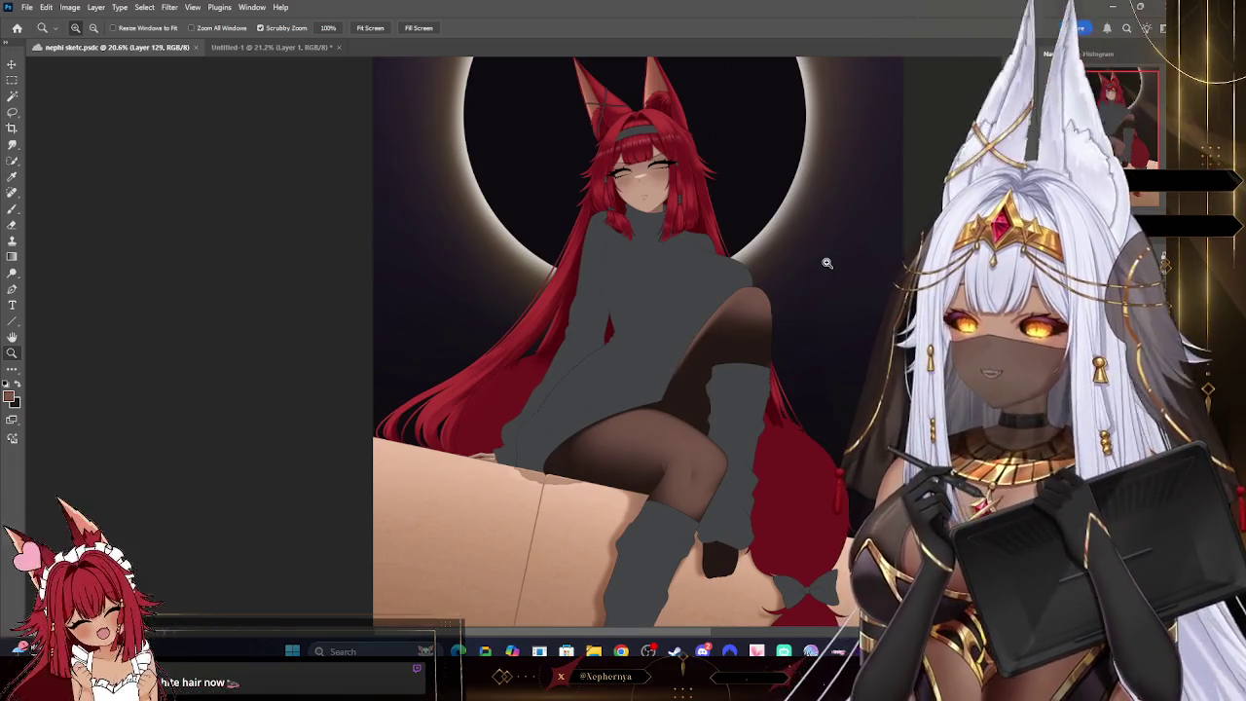
- Paint pale sheen highlight strokes along the thigh and knee, then ready a smaller eraser
mouse_move(823, 320)
left_mouse_down()
mouse_move(803, 305)
mouse_move(746, 389)
left_mouse_up()
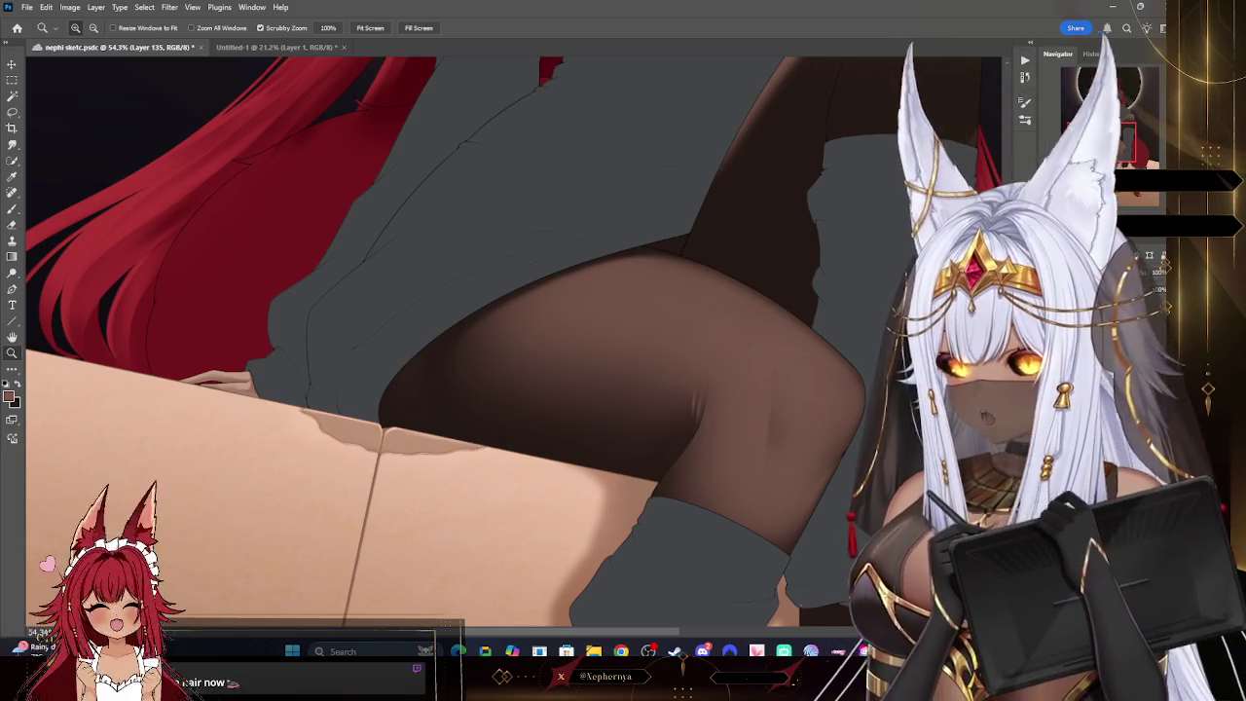
left_click_drag(584, 341, 632, 292)
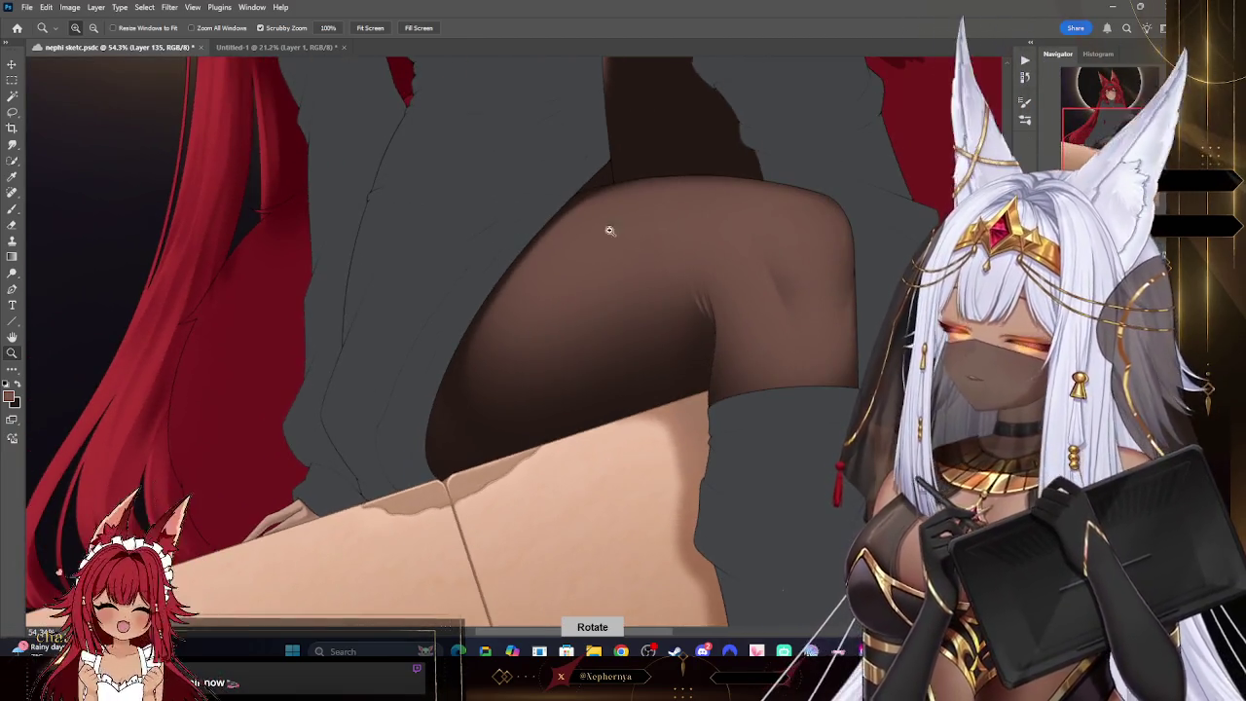
left_click(12, 209)
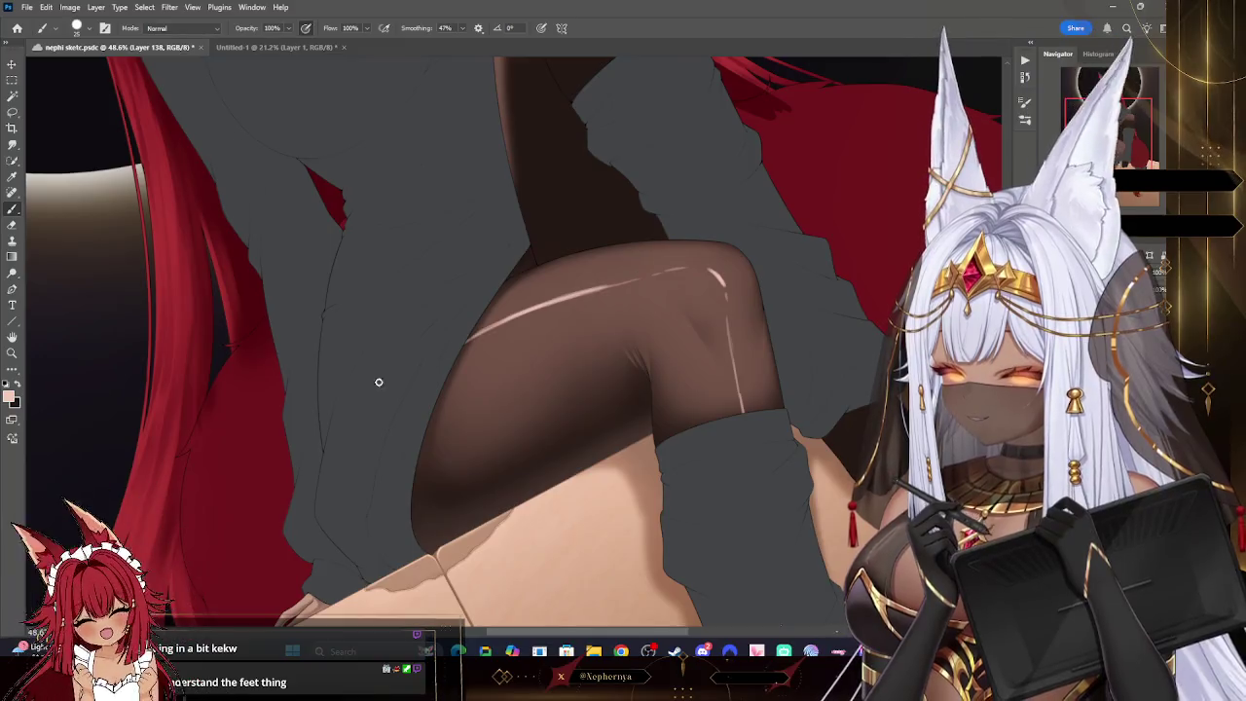
left_click(12, 224)
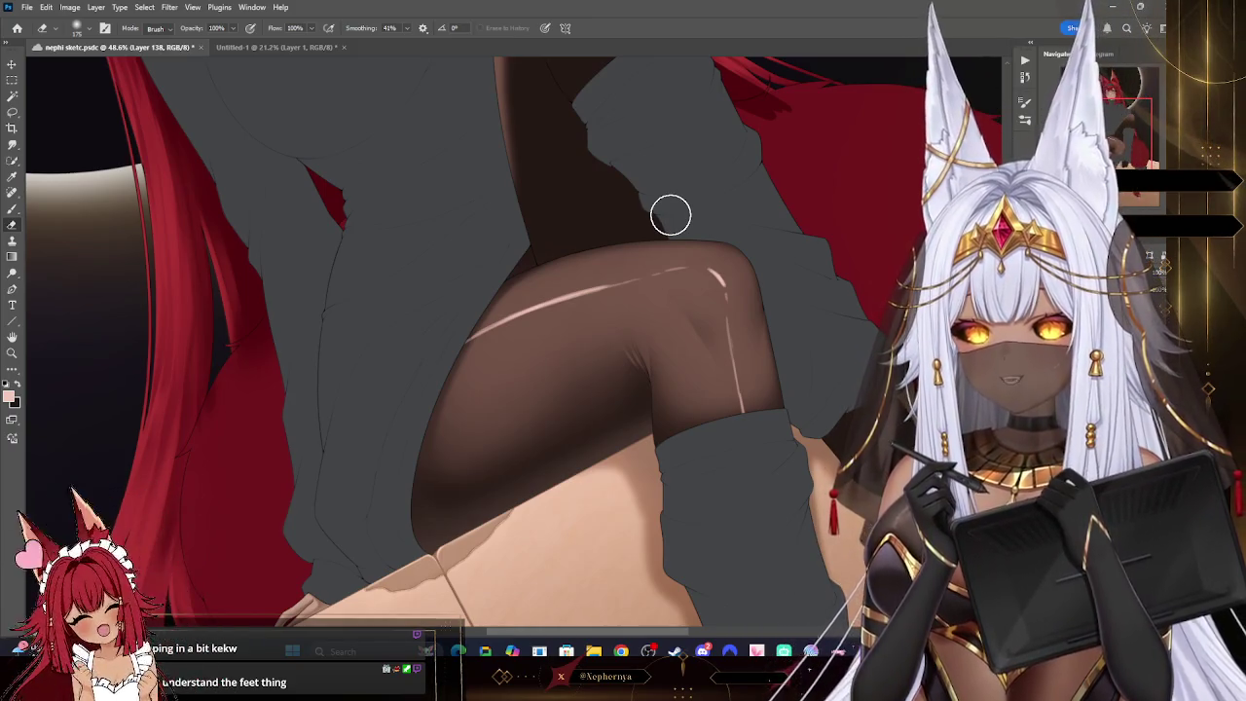
key("bracketleft")
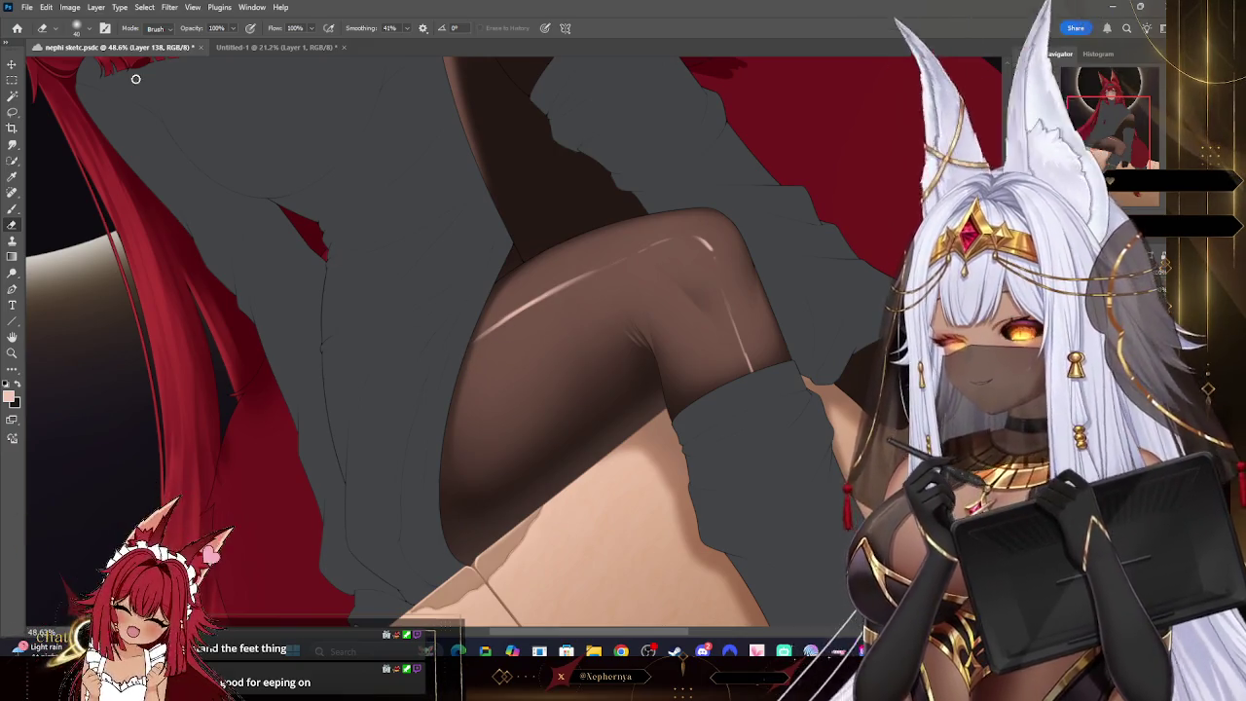
left_click(82, 27)
left_click(277, 167)
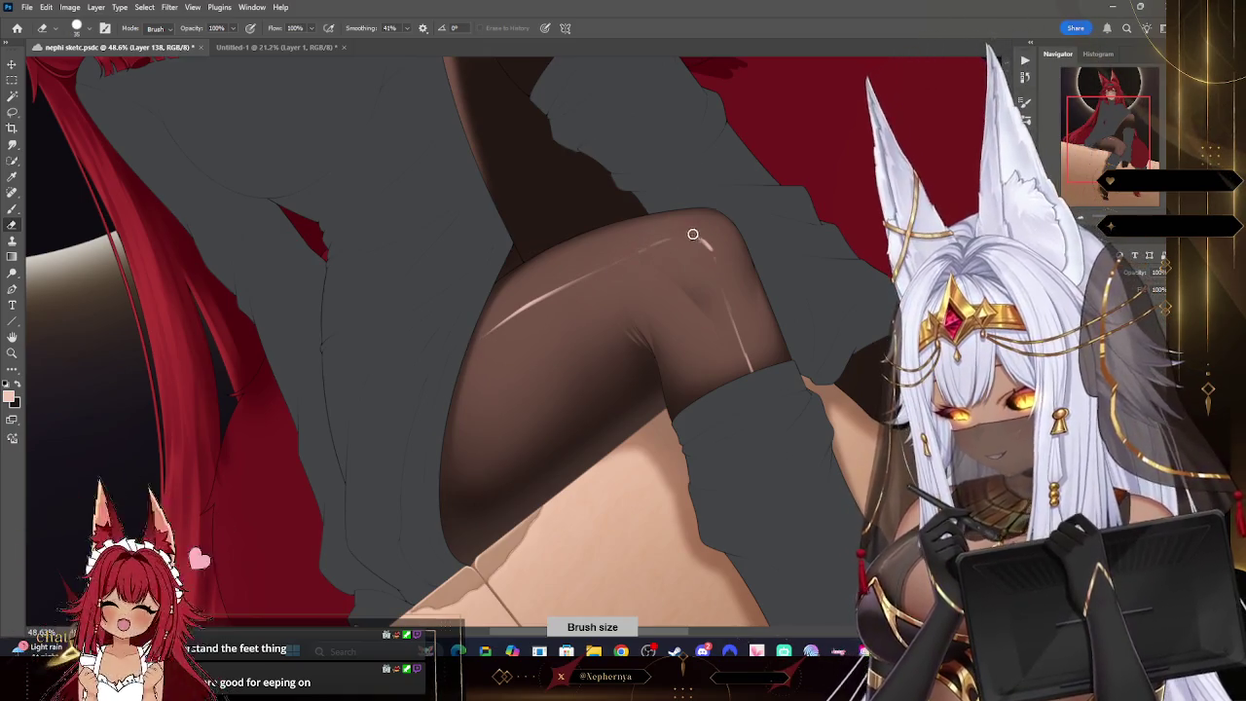
- Trim back the highlight at the knee top, enlarging the eraser to 125 px and beyond
mouse_move(689, 231)
left_mouse_down()
mouse_move(713, 258)
mouse_move(709, 244)
left_mouse_up()
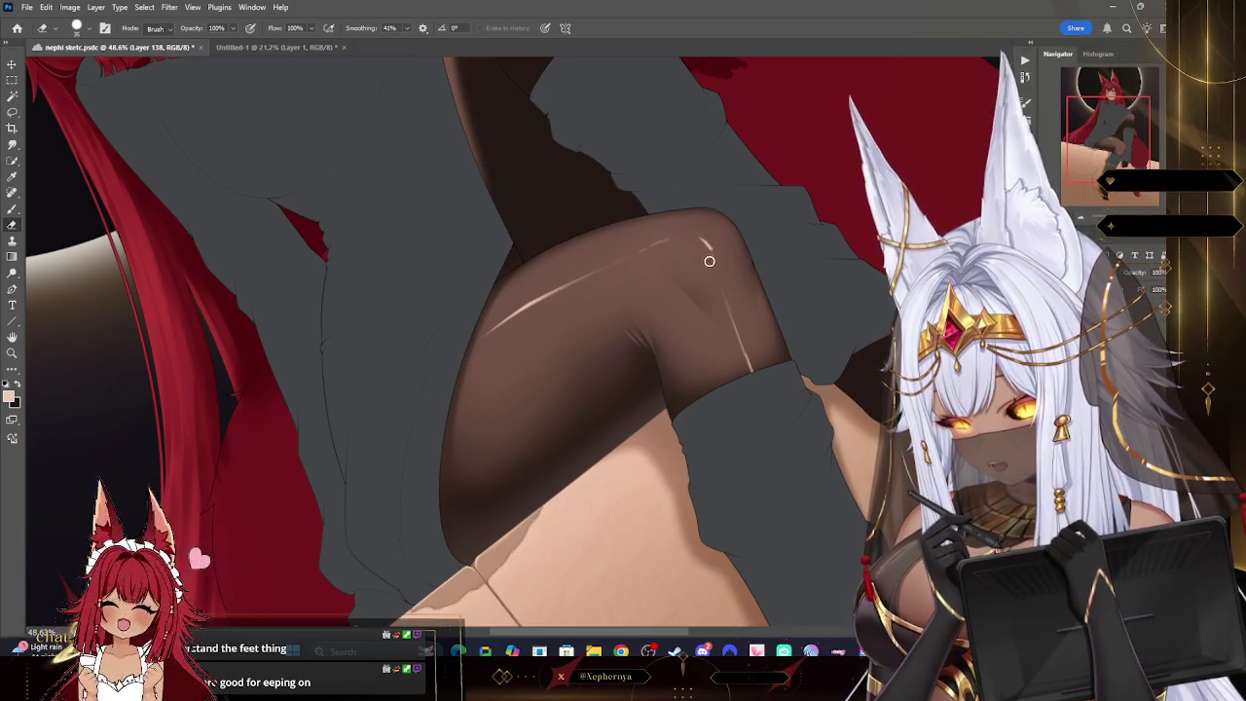
key("ctrl+z")
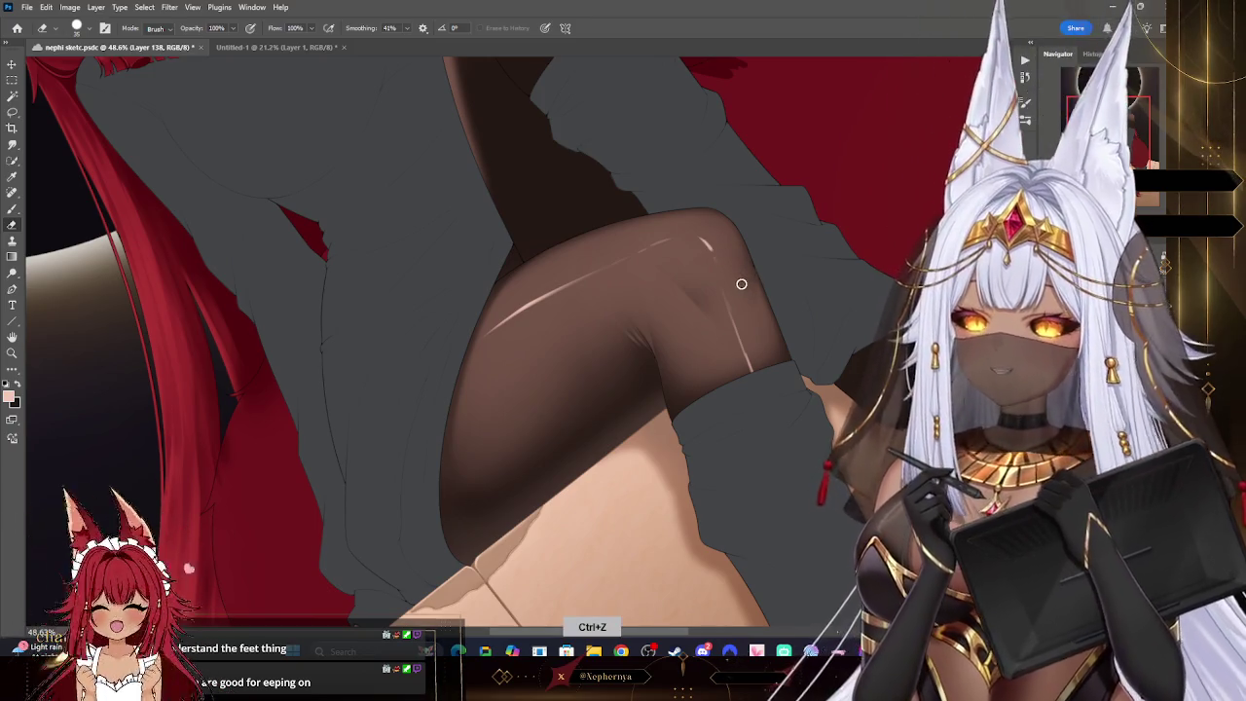
key("bracketleft")
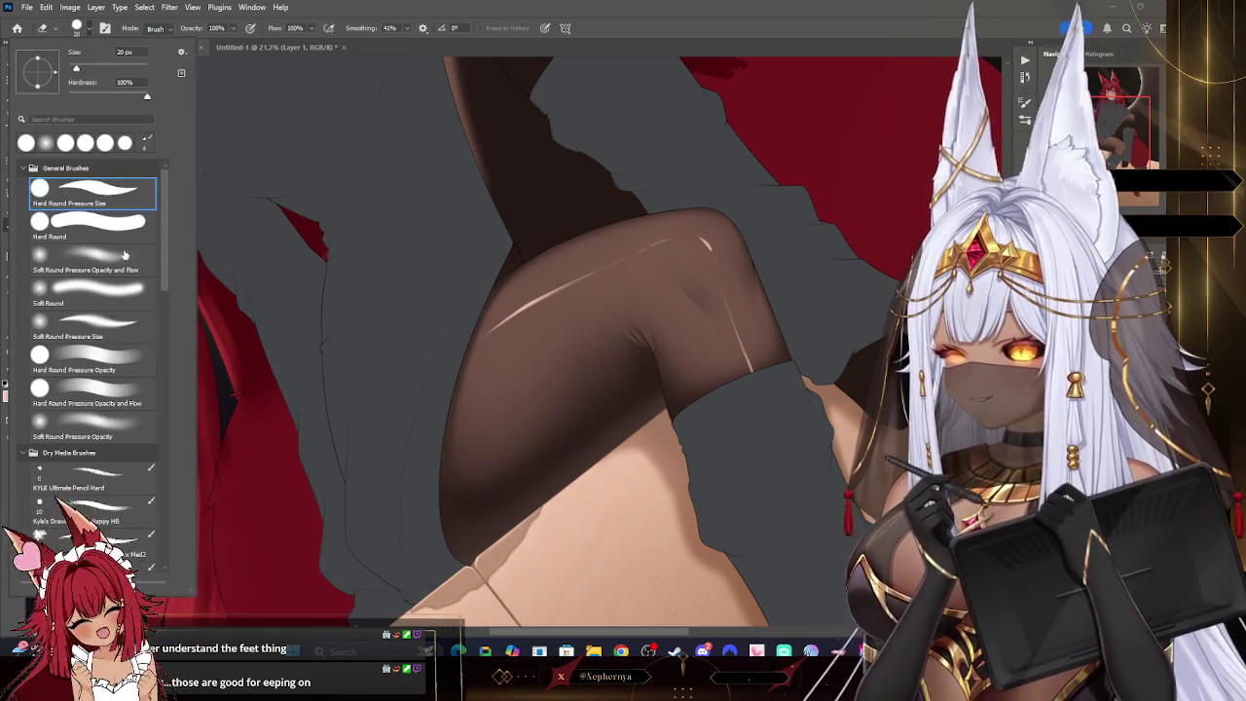
key("bracketright")
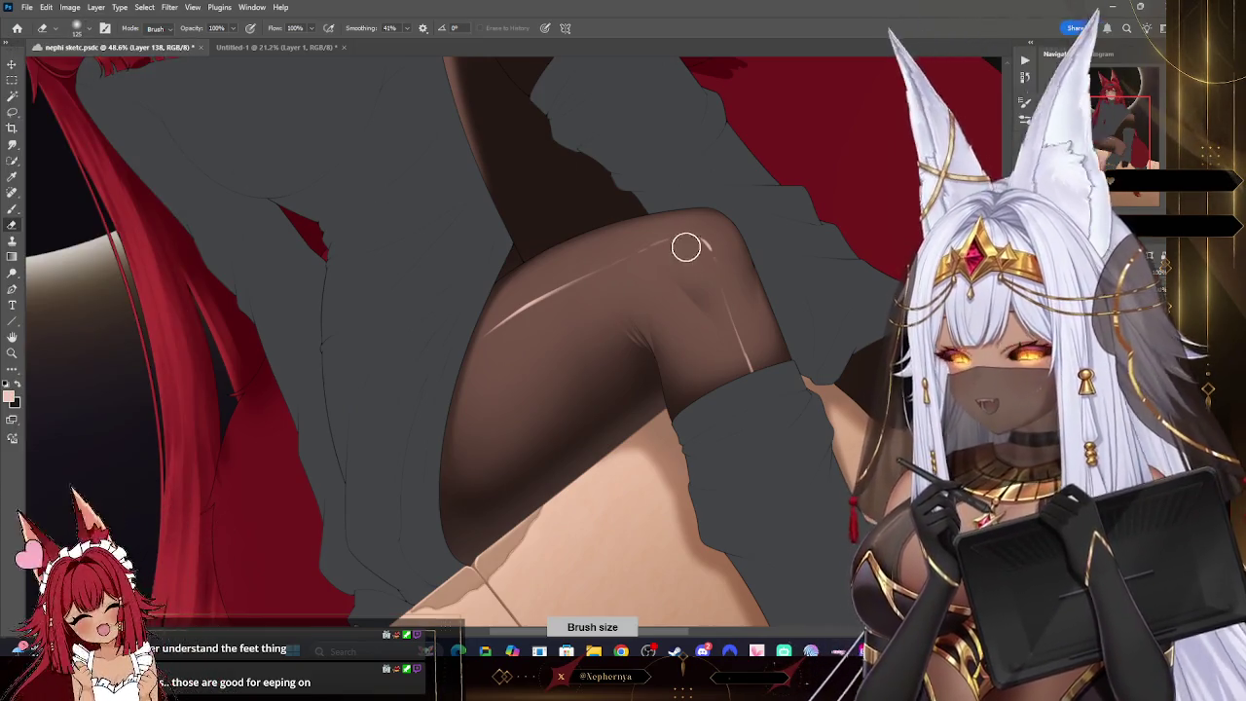
key("bracketright")
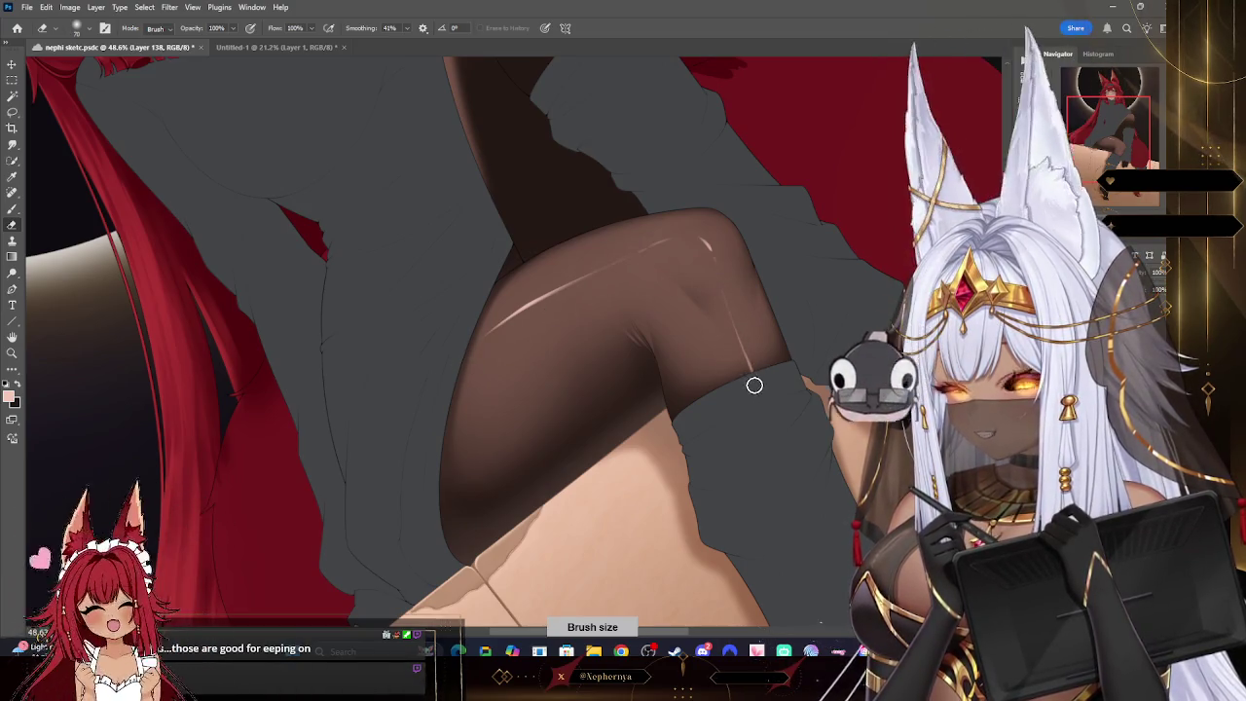
scroll(463, 331, "up", 3)
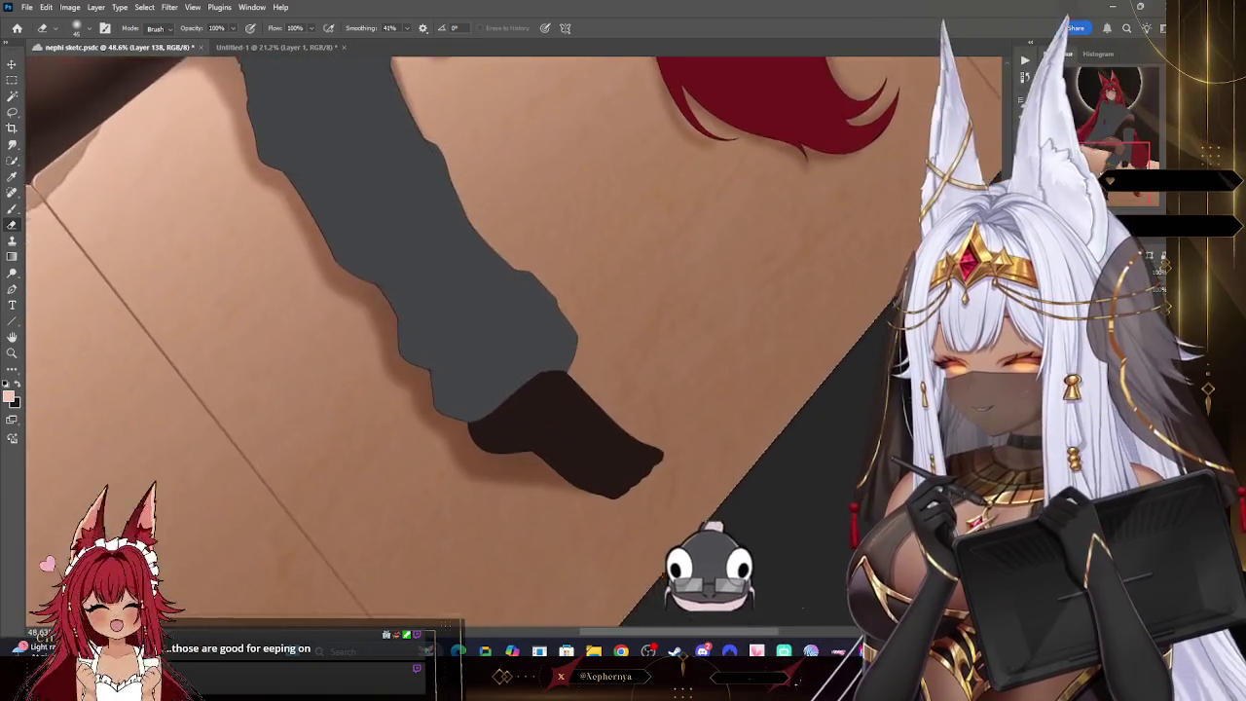
scroll(658, 351, "down", 3)
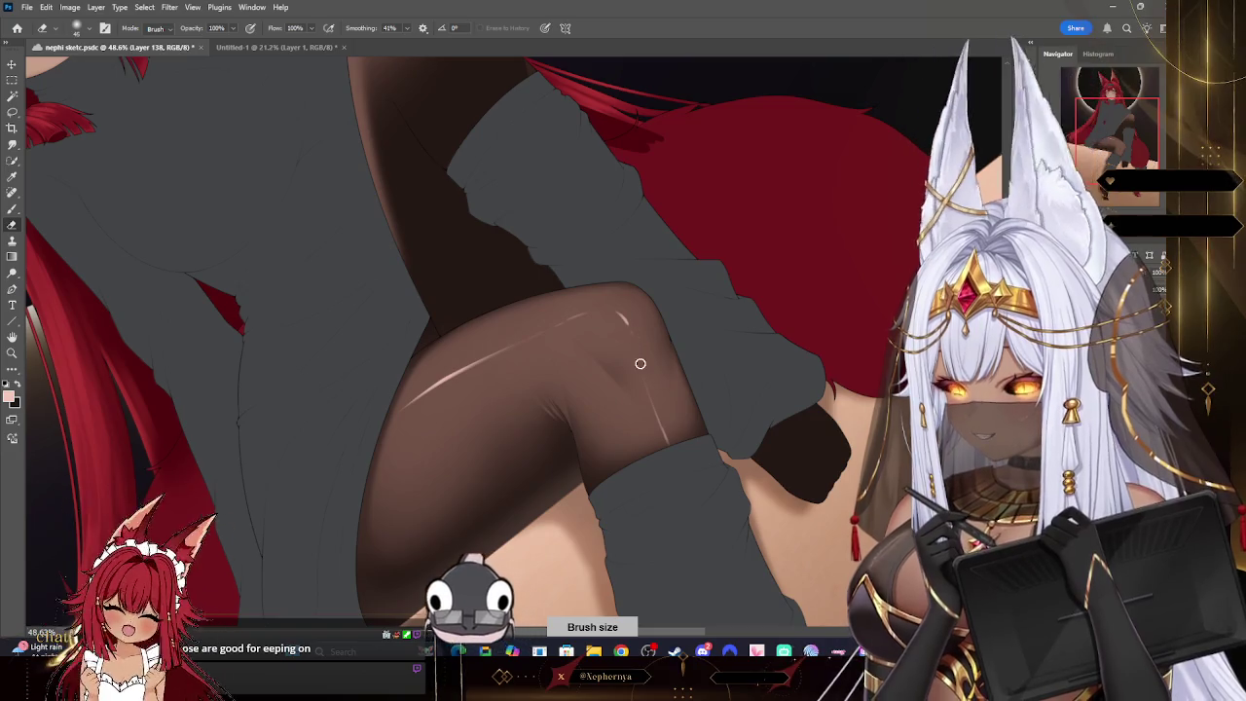
key("bracketright")
key("bracketright")
key("bracketright")
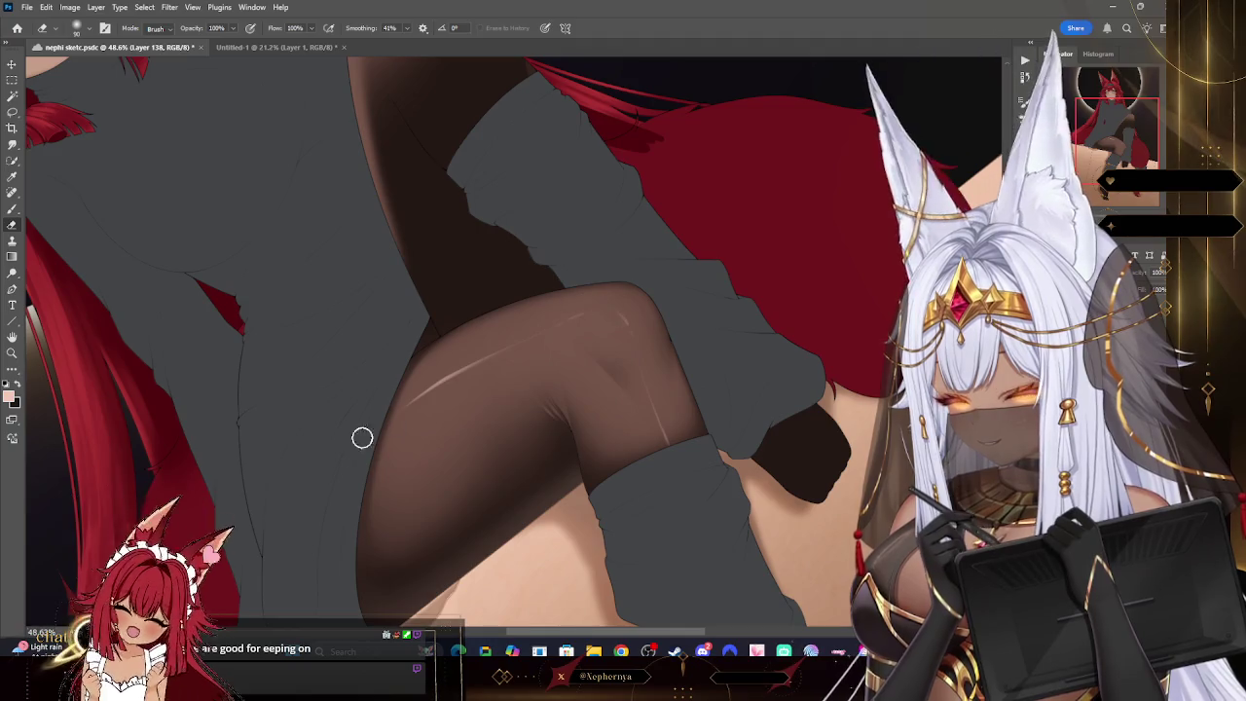
key("z")
left_click_drag(681, 179, 604, 179)
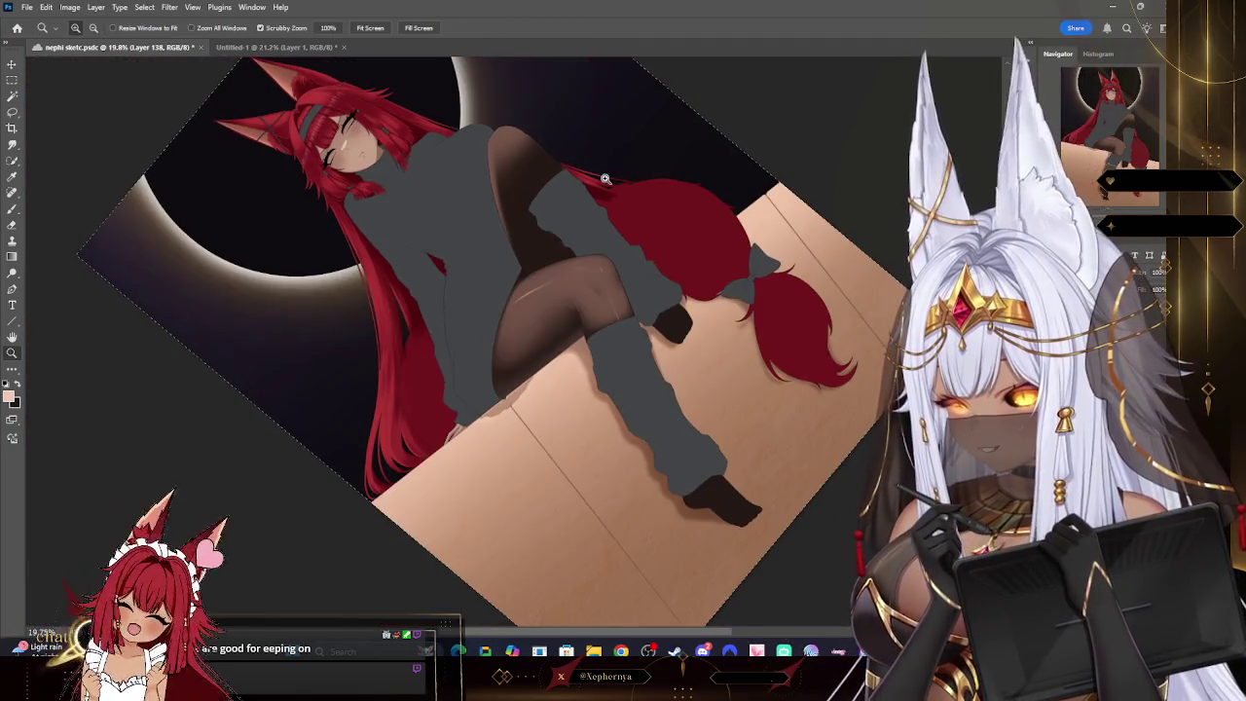
key("r")
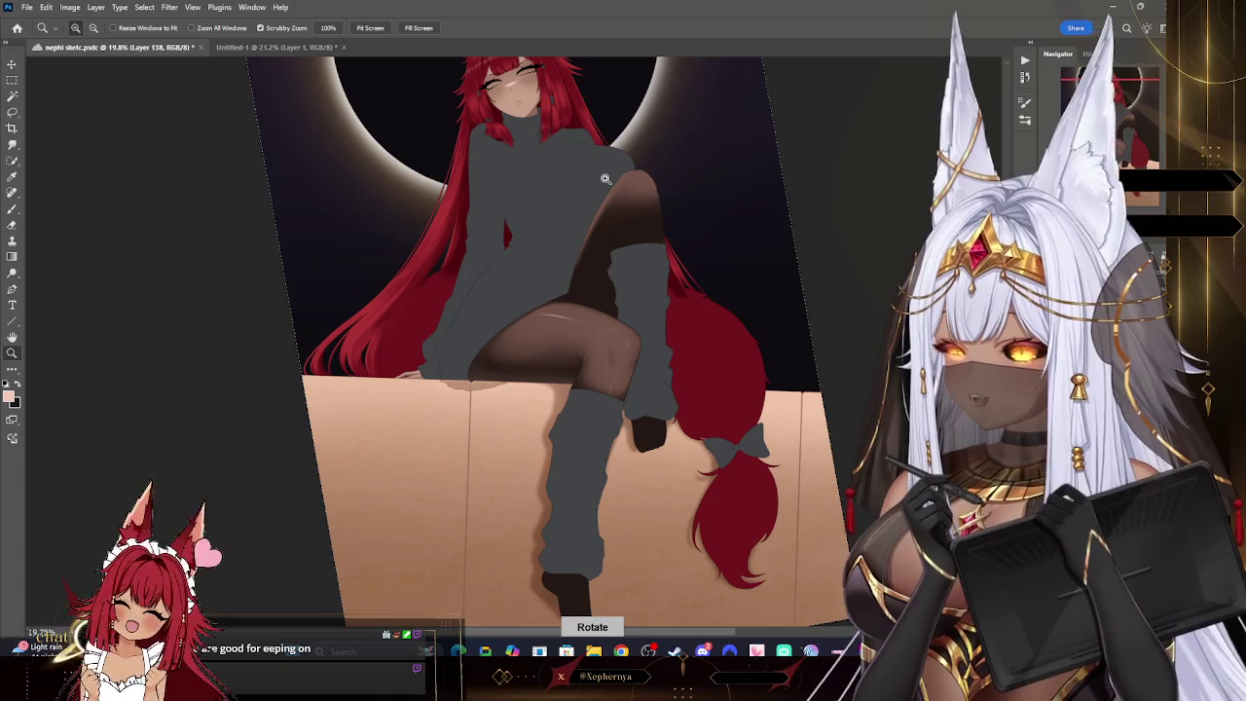
left_click_drag(743, 294, 714, 269)
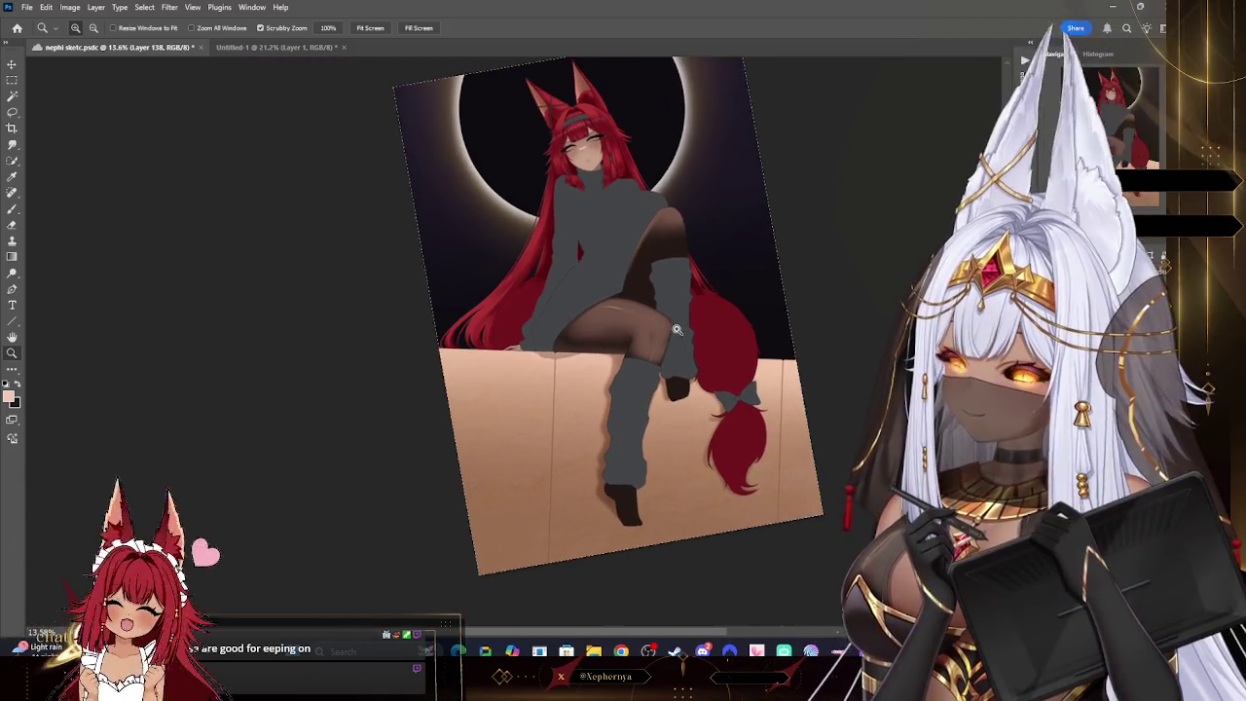
mouse_move(647, 515)
left_mouse_down()
mouse_move(676, 448)
mouse_move(684, 234)
mouse_move(674, 429)
left_mouse_up()
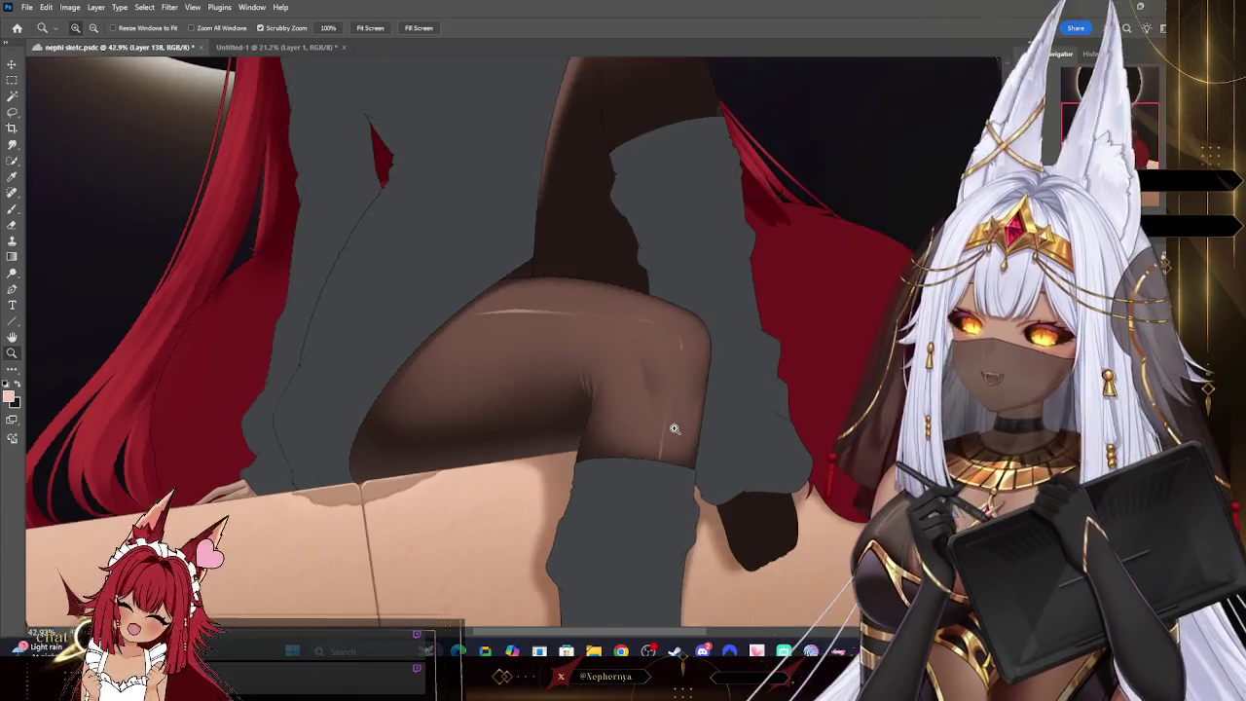
mouse_move(673, 428)
left_mouse_down()
mouse_move(611, 239)
mouse_move(661, 231)
left_mouse_up()
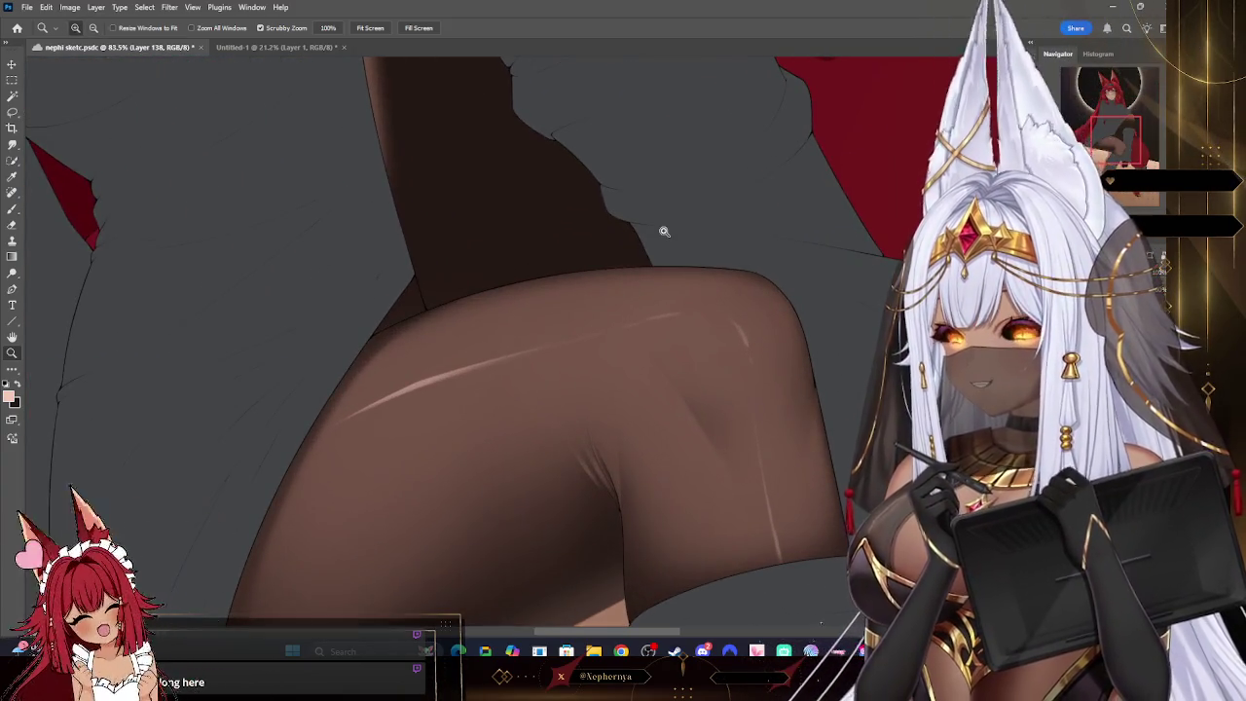
- Paint faint light rim strokes along the thigh's upper edge with the Hard Round Pressure Size brush
key("b")
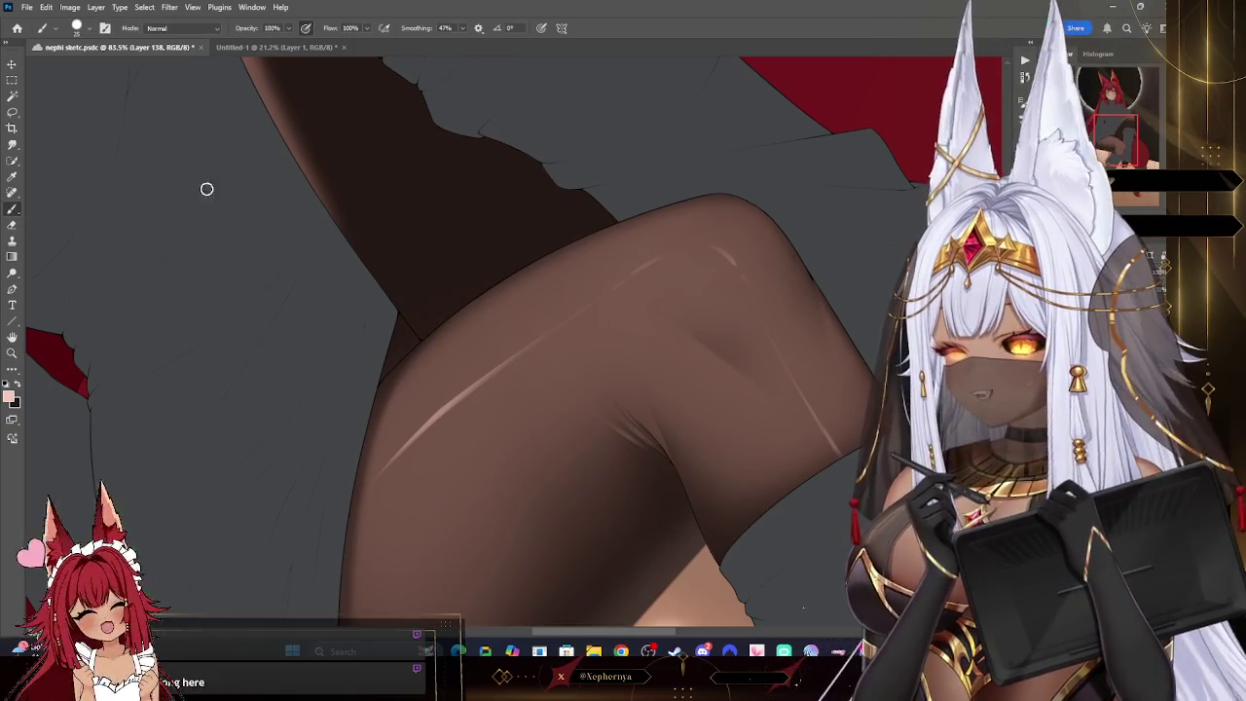
left_click(76, 27)
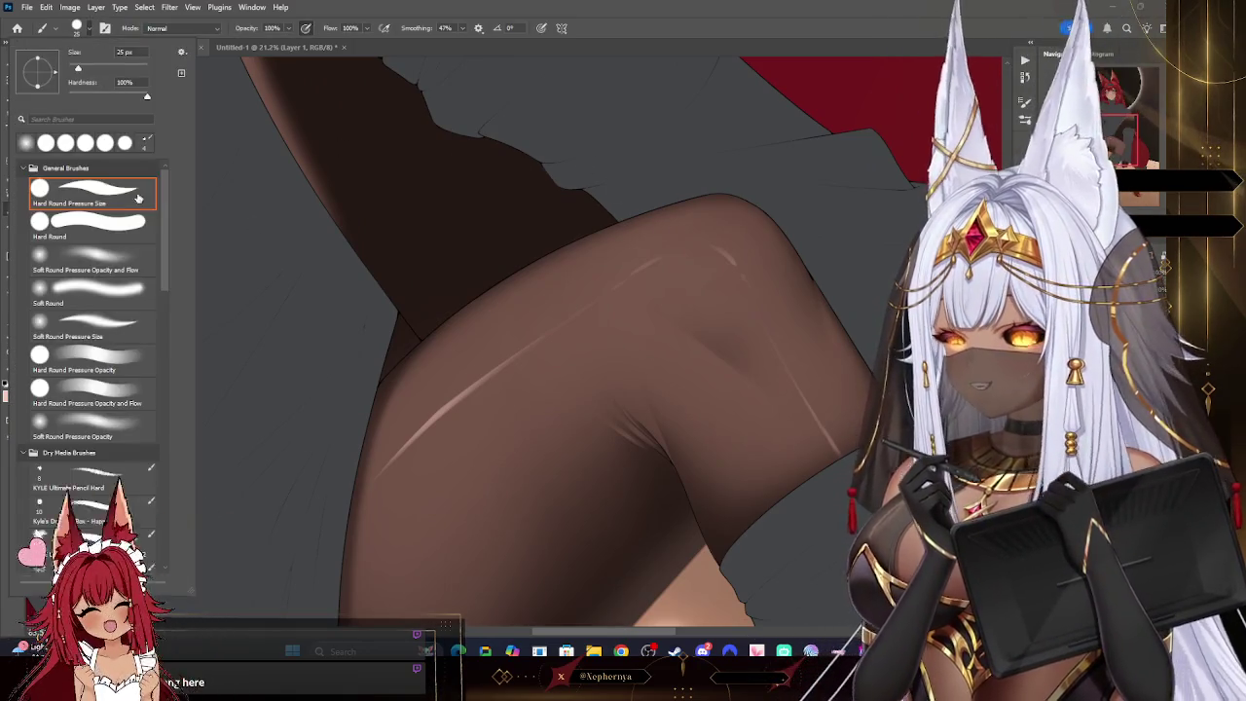
double_click(217, 251)
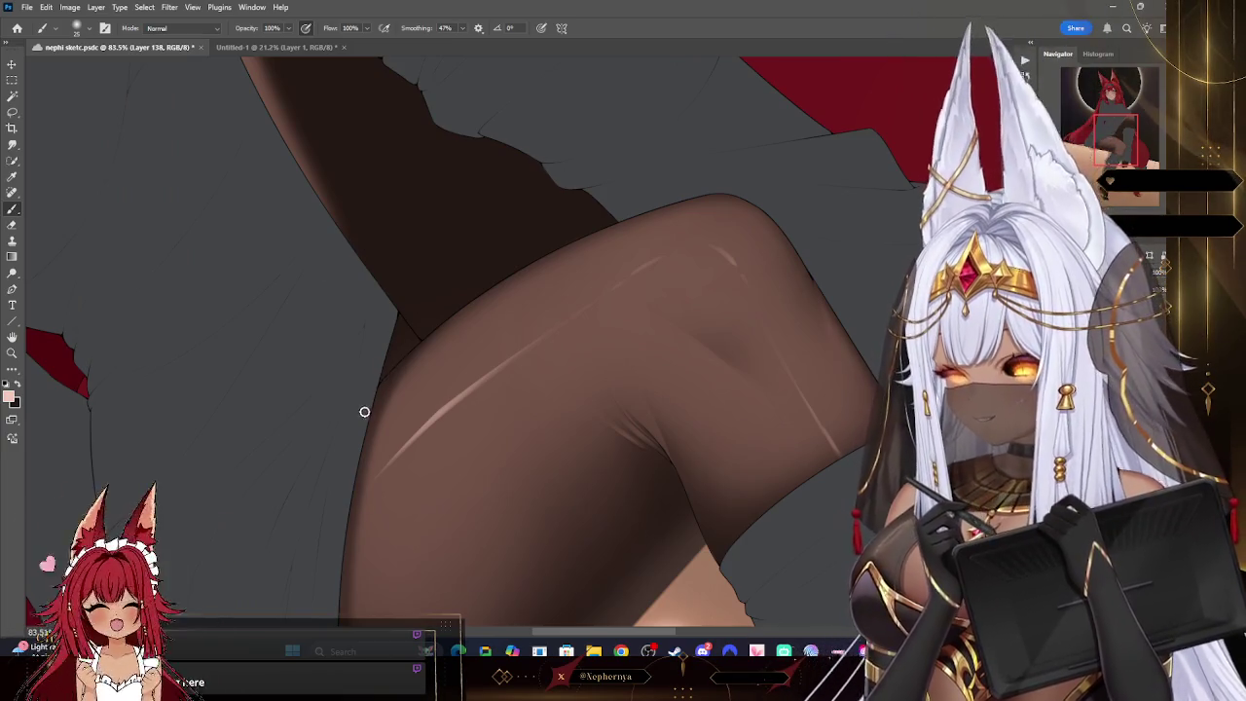
left_click_drag(379, 394, 465, 303)
left_click_drag(416, 341, 489, 284)
mouse_move(603, 222)
left_mouse_down()
mouse_move(492, 278)
mouse_move(681, 201)
mouse_move(717, 208)
left_mouse_up()
key("bracketright")
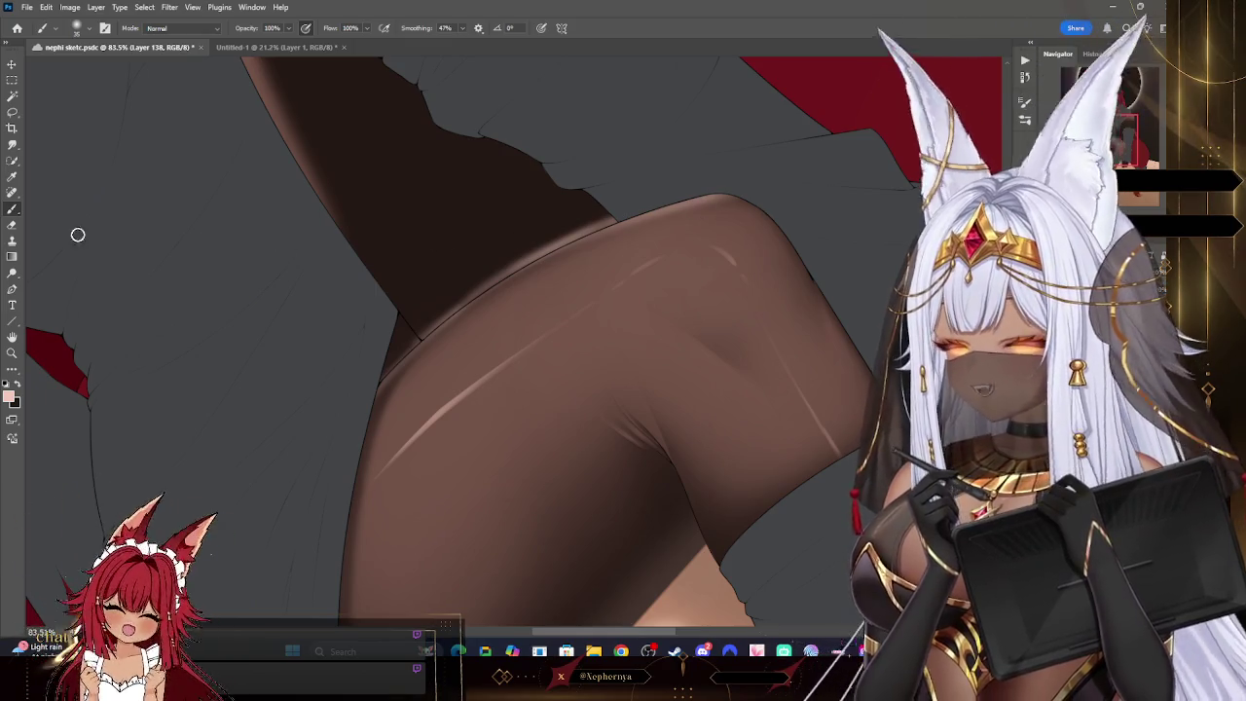
- Trim back part of the thigh rim highlight with a small eraser
left_click(11, 225)
key("bracketleft")
key("bracketleft")
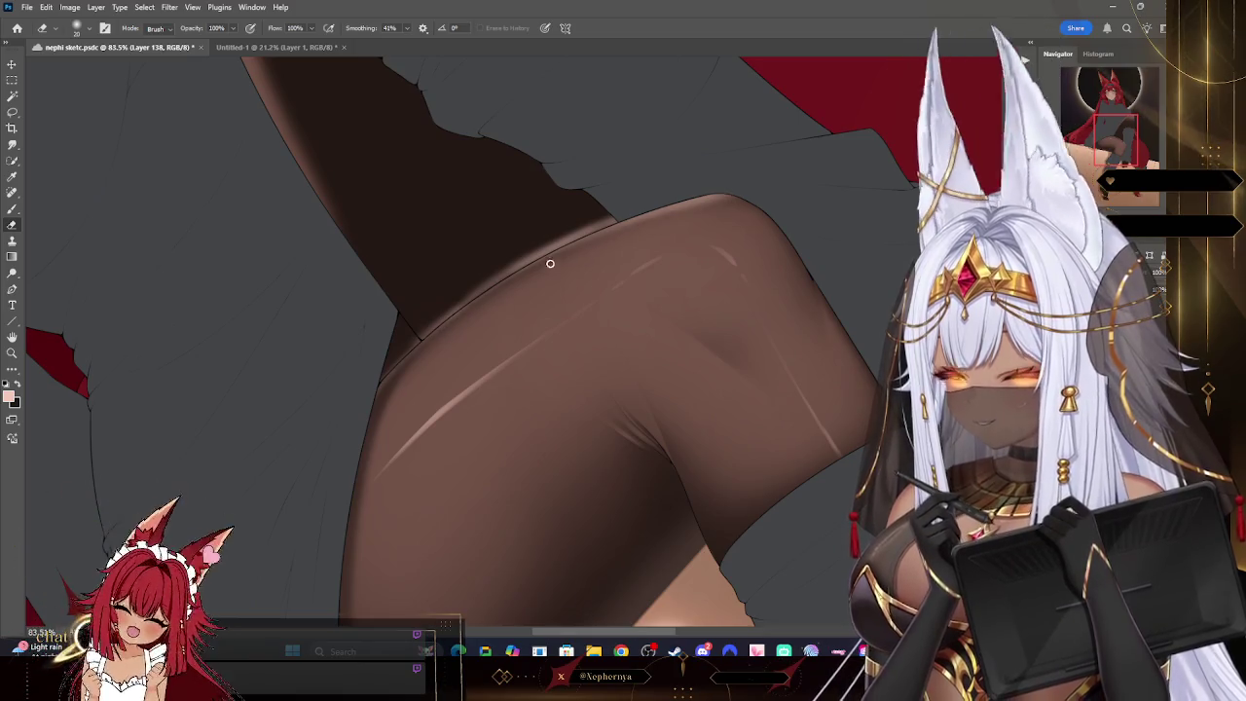
left_click_drag(617, 223, 728, 198)
key("bracketright")
key("bracketright")
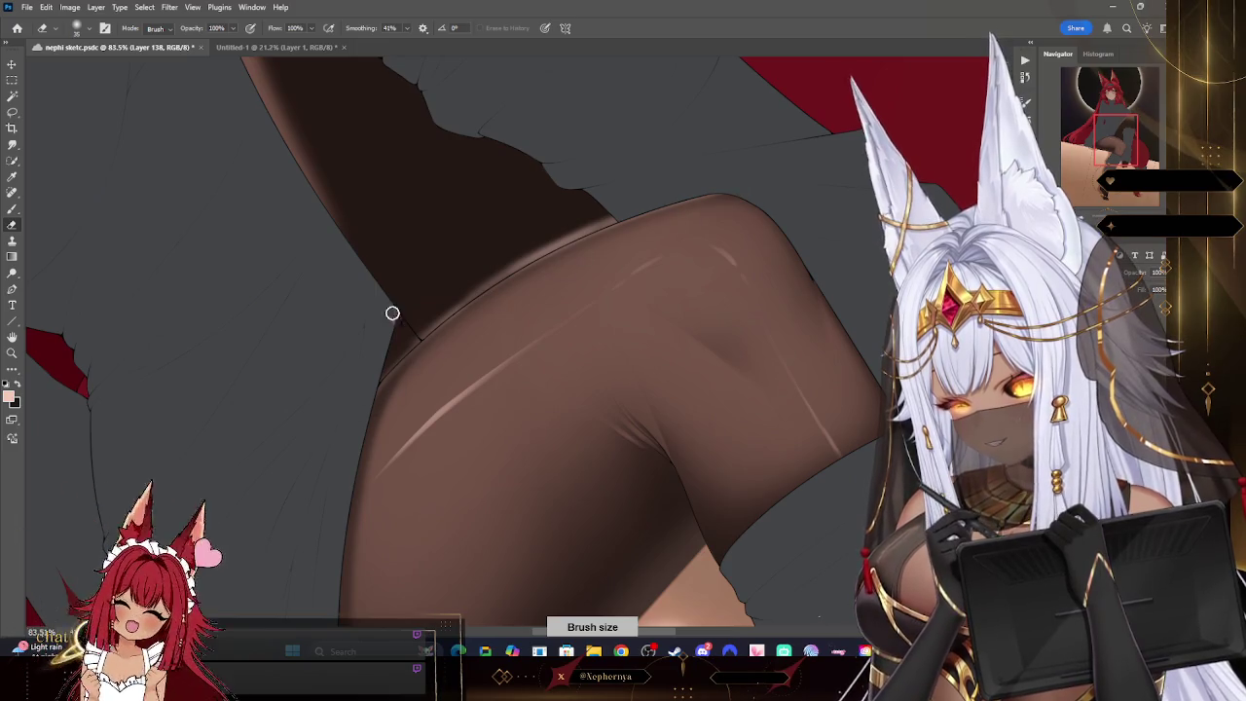
left_click(77, 27)
key("Escape")
key("bracketleft")
key("bracketleft")
key("bracketleft")
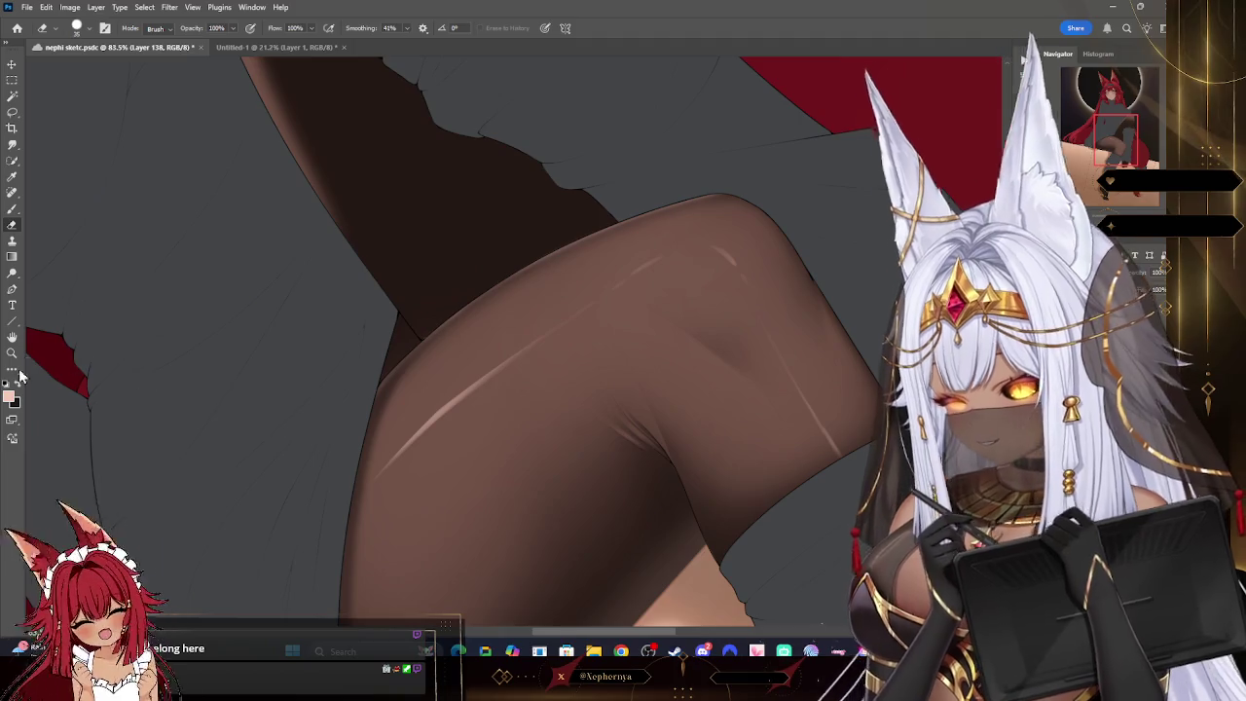
- Zoom out to see more of the legs and rotate the view so the leg stands upright
left_click(12, 352)
left_click_drag(425, 234, 201, 250)
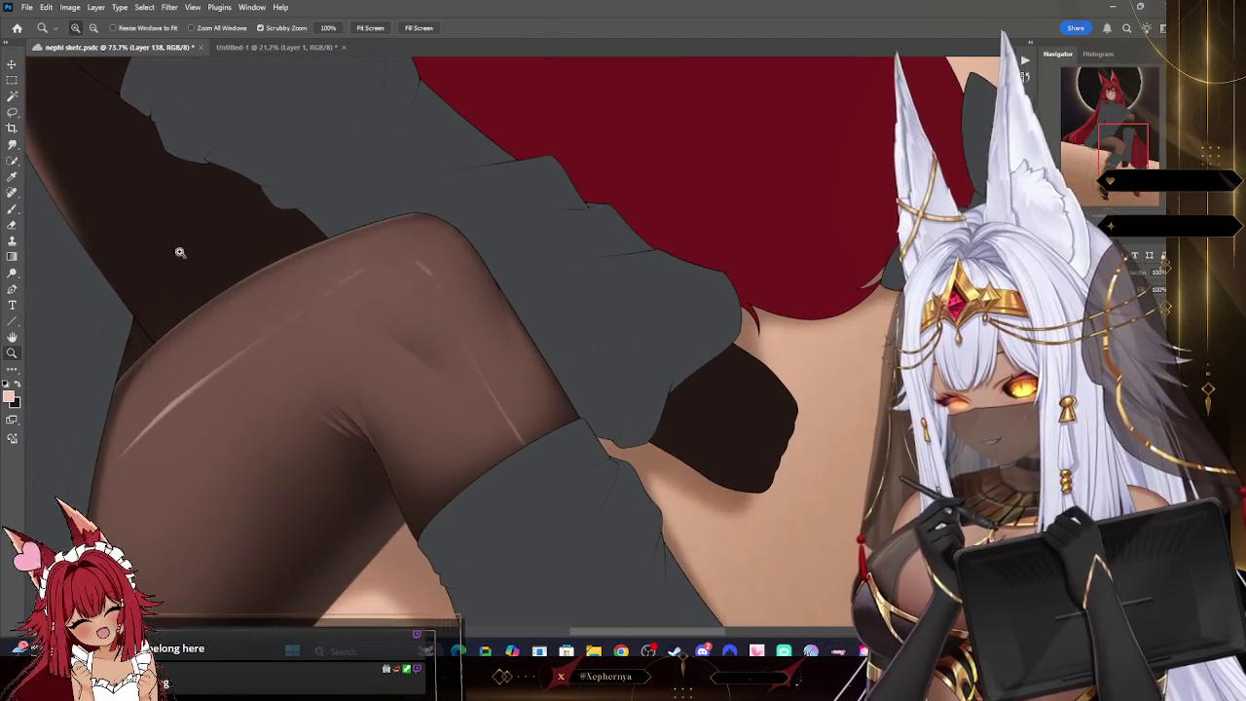
left_click(13, 210)
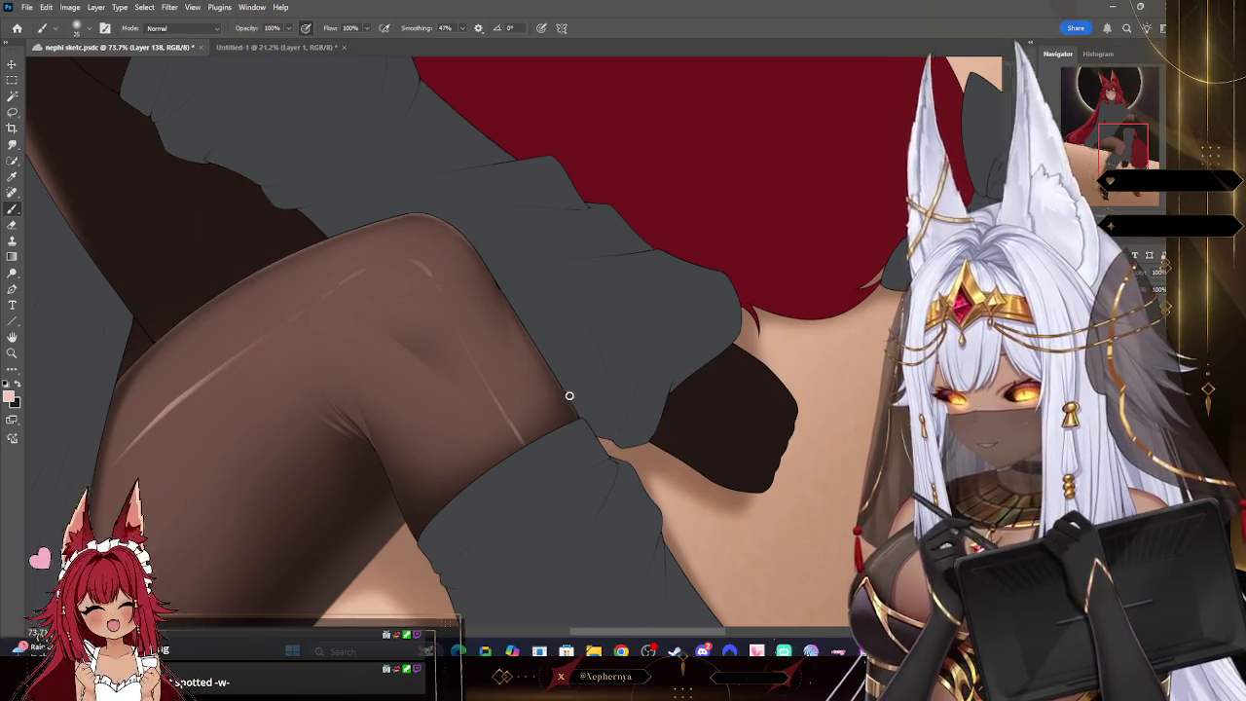
left_click(12, 352)
mouse_move(606, 256)
left_mouse_down()
mouse_move(592, 209)
mouse_move(678, 334)
left_mouse_up()
key("r")
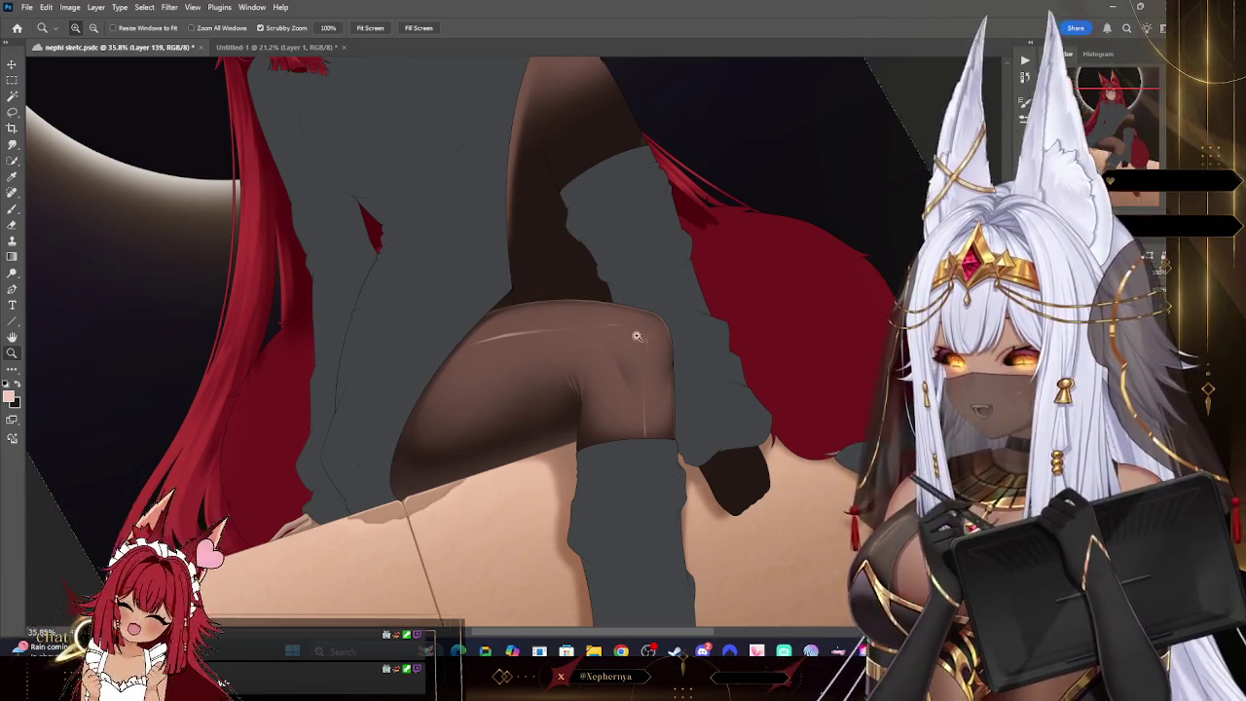
- Set the foreground paint colour to near-black
scroll(584, 291, "up", 3)
scroll(494, 217, "up", 3)
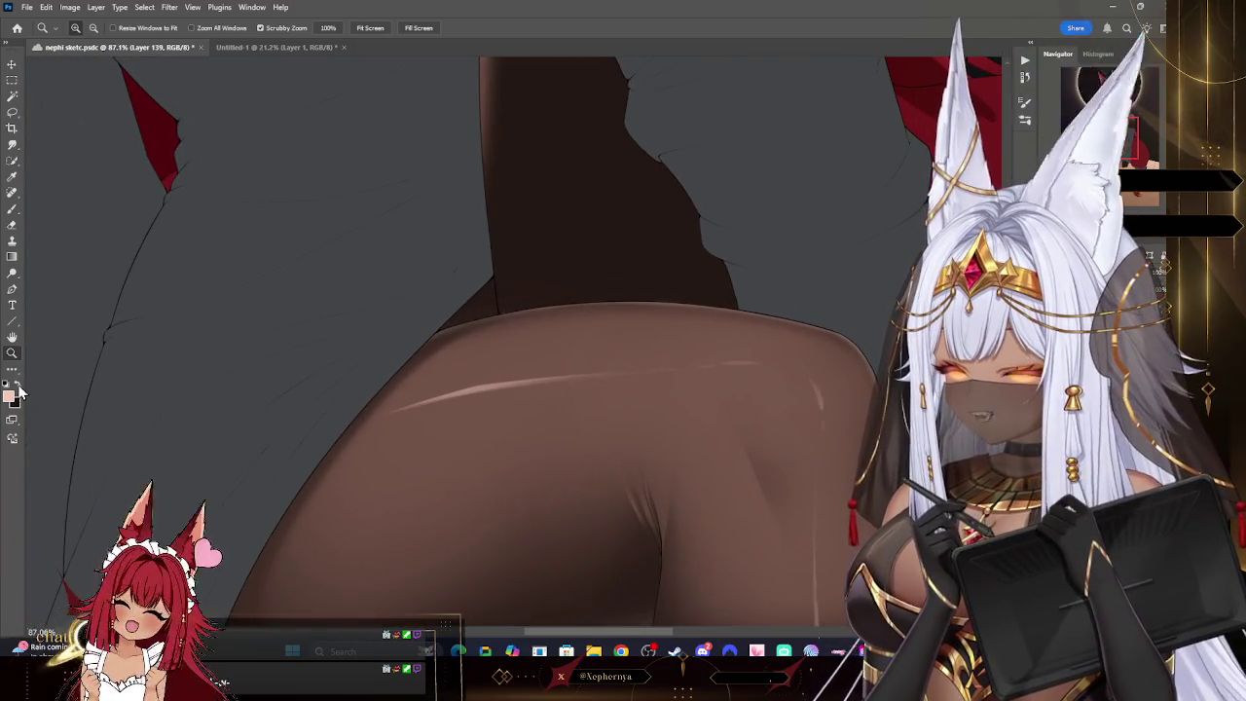
left_click(10, 393)
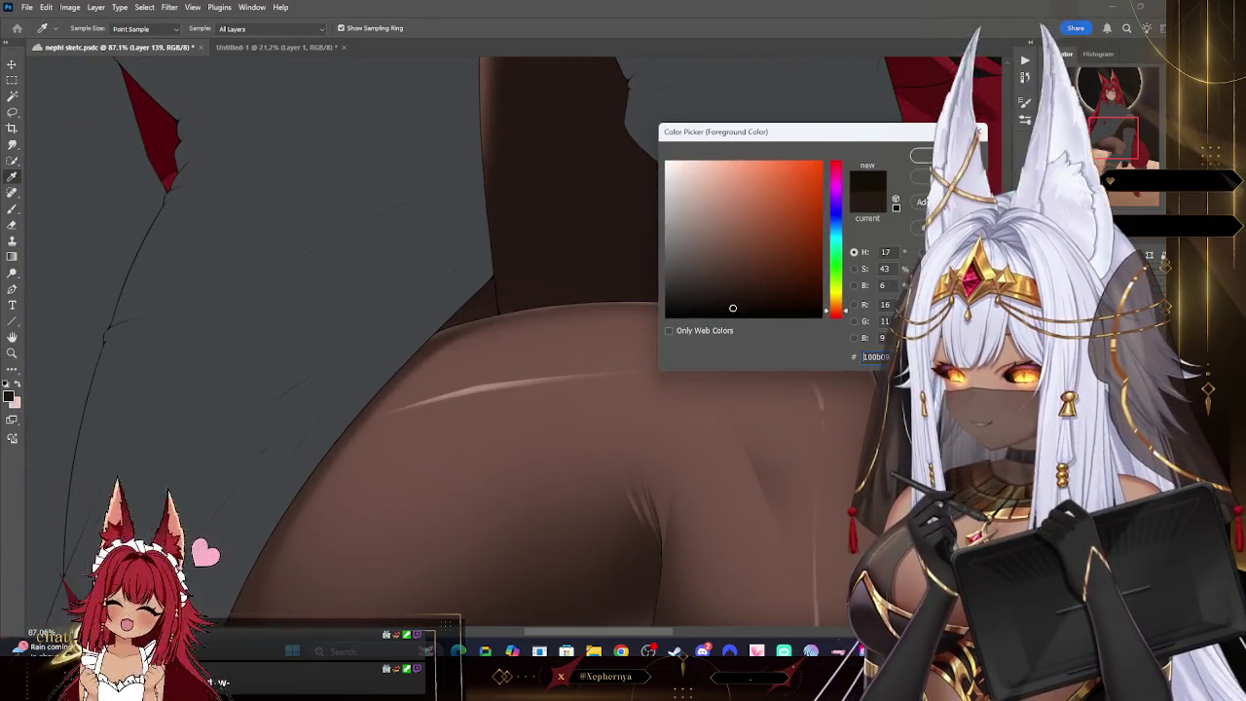
key("Return")
key("z")
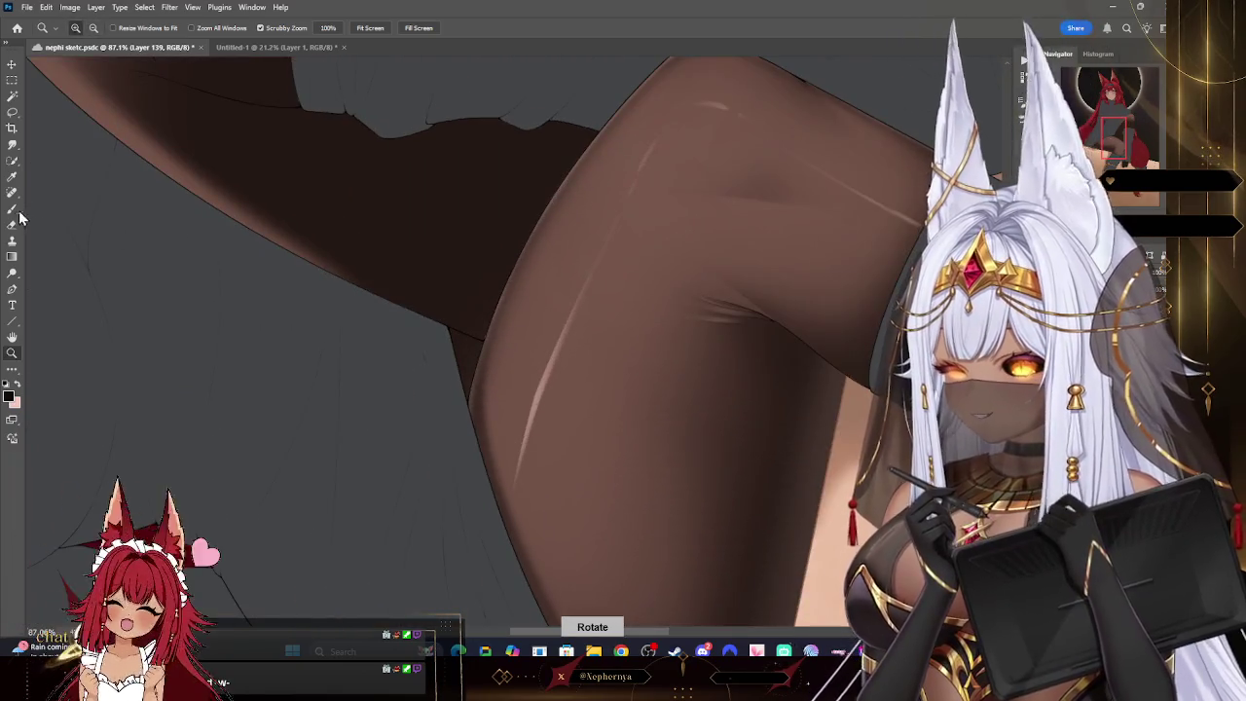
- Choose a brush preset for the inner-thigh shadow, then zoom out to the whole artwork
left_click(20, 212)
left_click(77, 27)
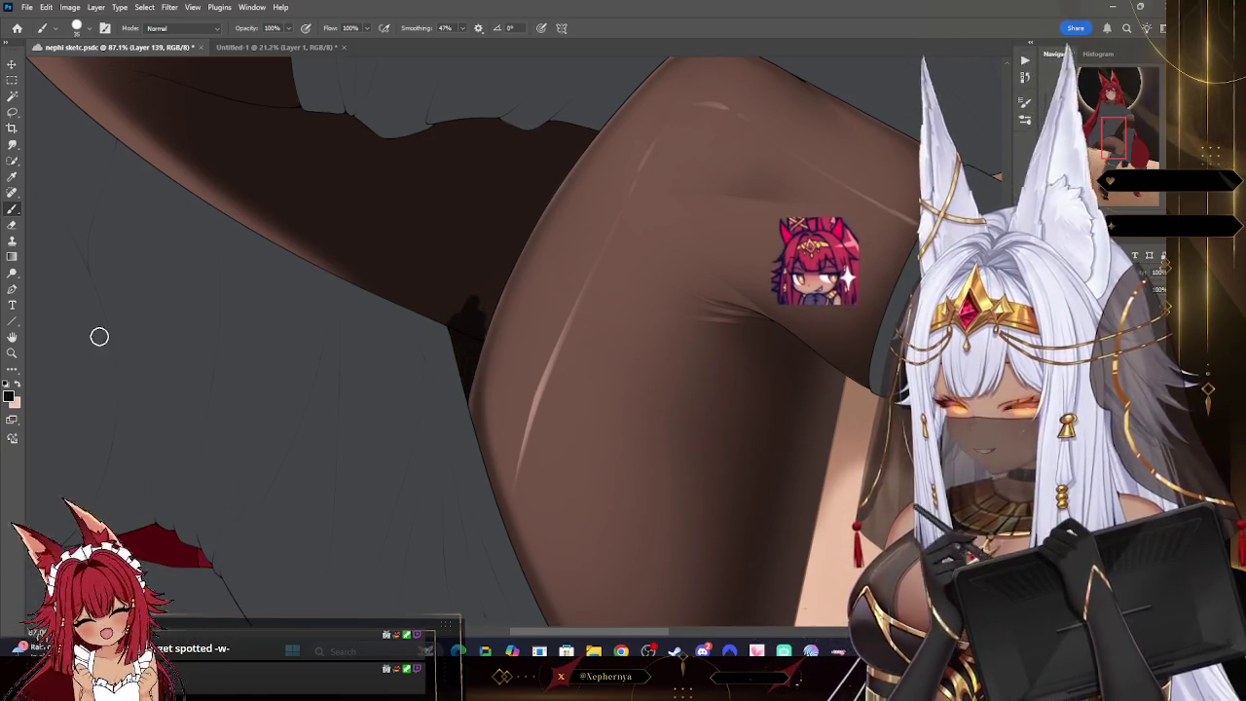
left_click(78, 27)
left_click(473, 334)
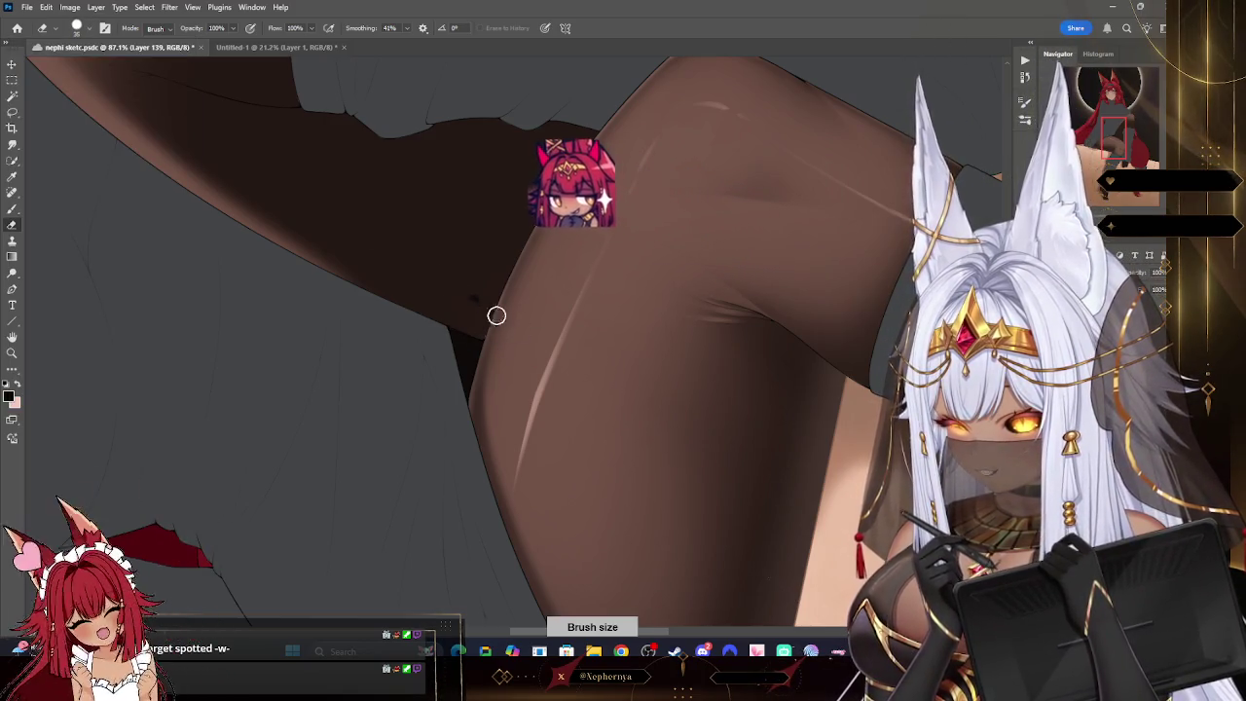
left_click(13, 352)
mouse_move(584, 390)
left_mouse_down()
mouse_move(872, 172)
mouse_move(665, 183)
mouse_move(647, 437)
left_mouse_up()
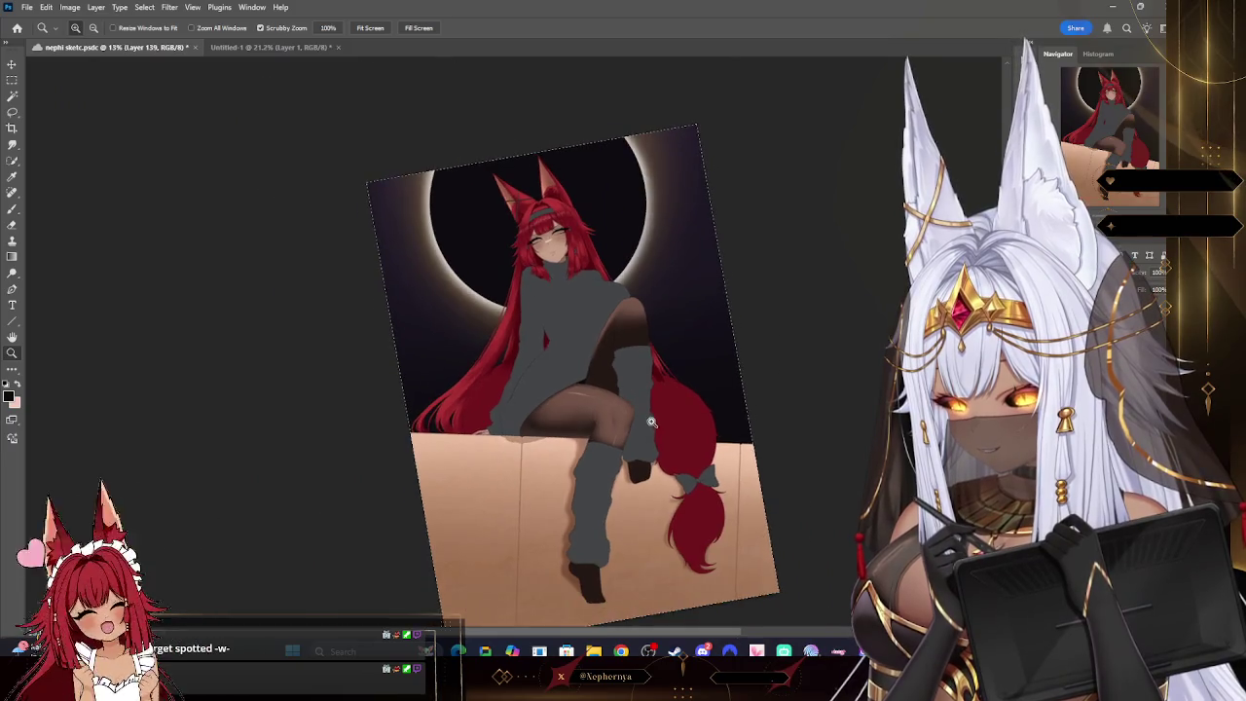
- Save the fox girl illustration via File > Save
scroll(658, 443, "up", 2)
left_click(27, 7)
left_click(44, 143)
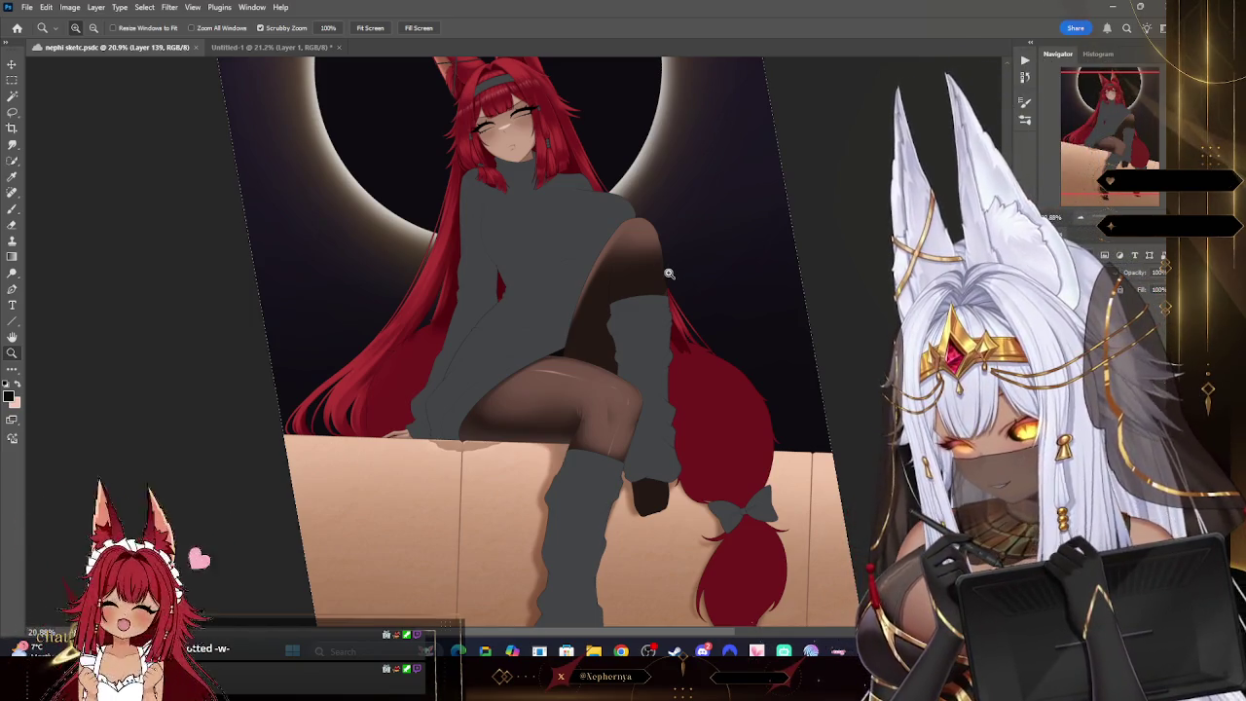
- Zoom around the body and legs and sample a colour with the Eyedropper
left_click_drag(677, 268, 683, 303)
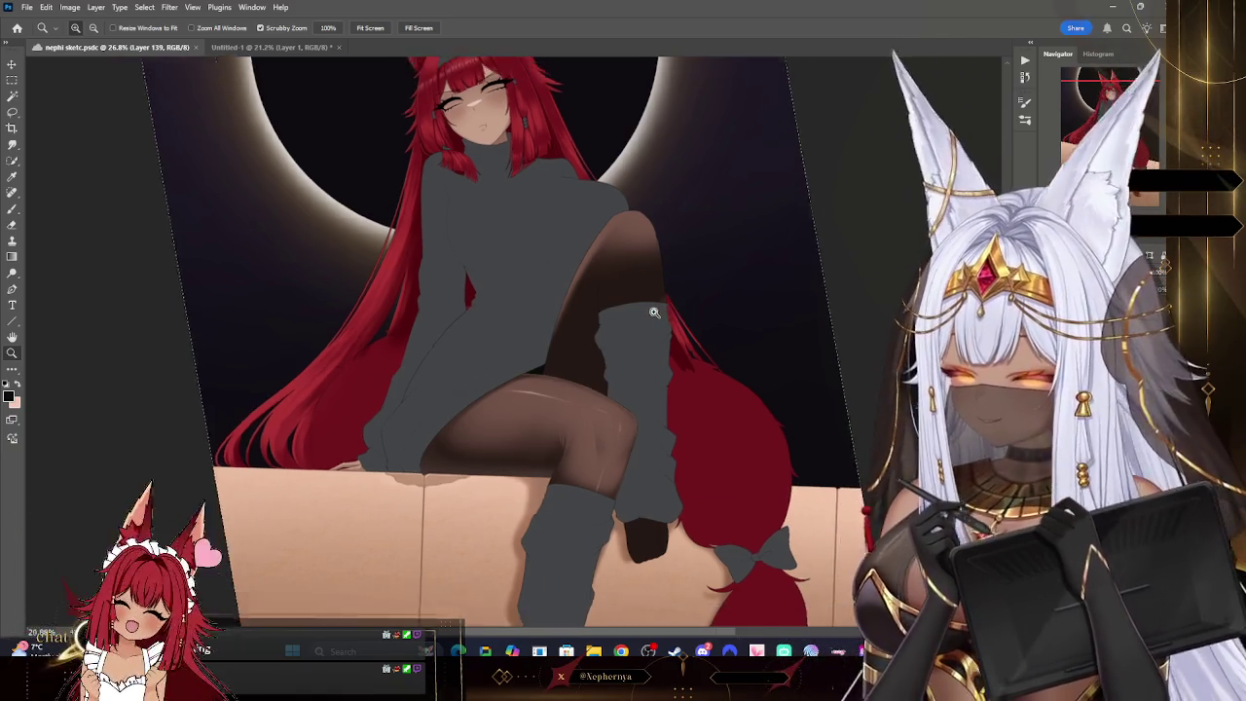
left_click_drag(671, 314, 676, 287)
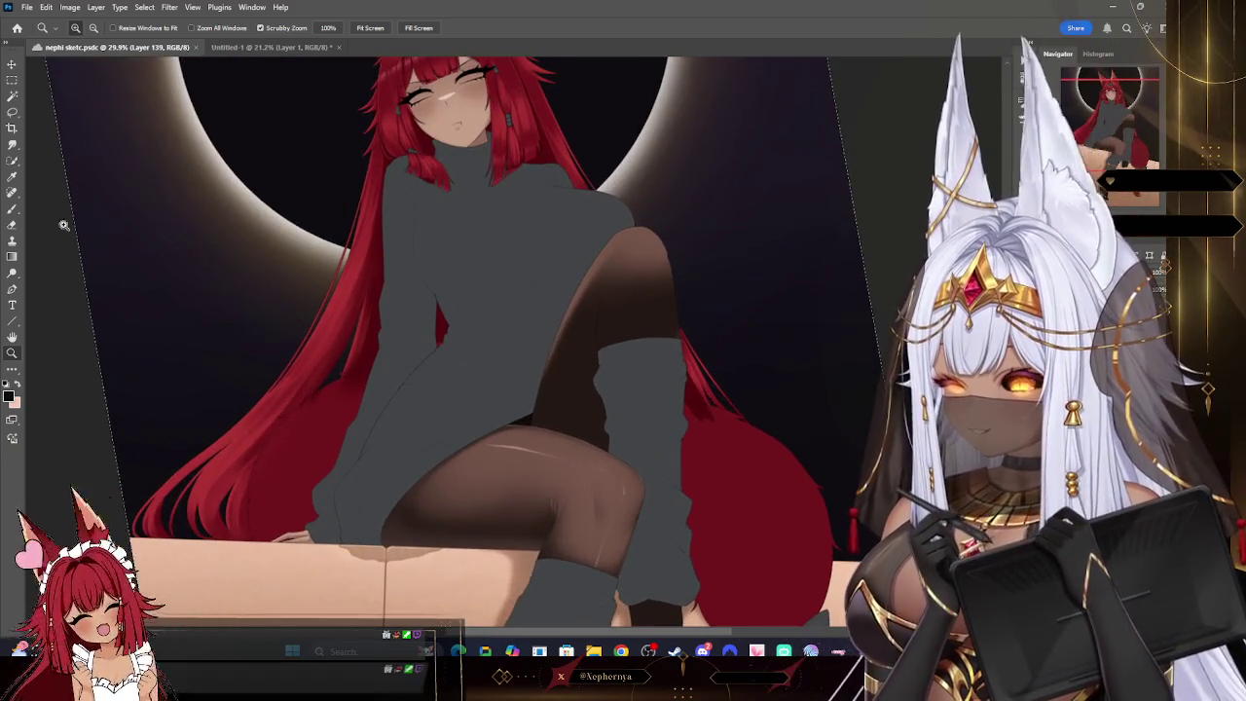
key("i")
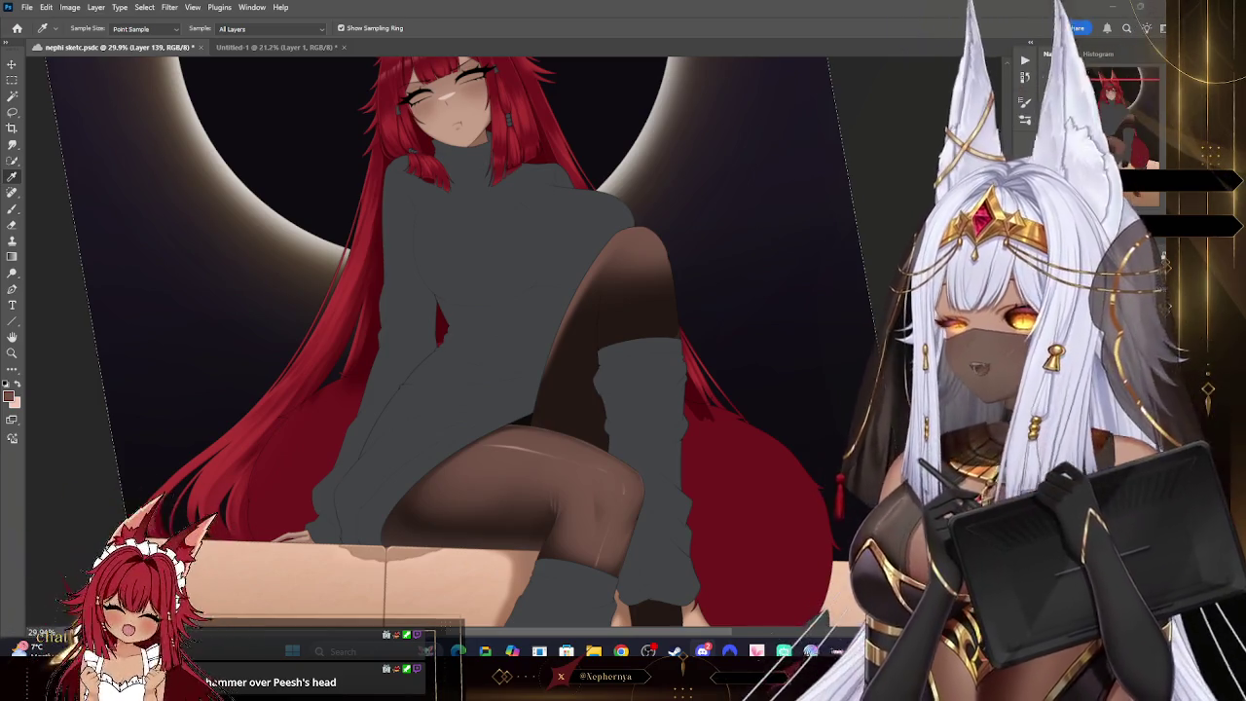
left_click(12, 354)
scroll(656, 214, "down", 3)
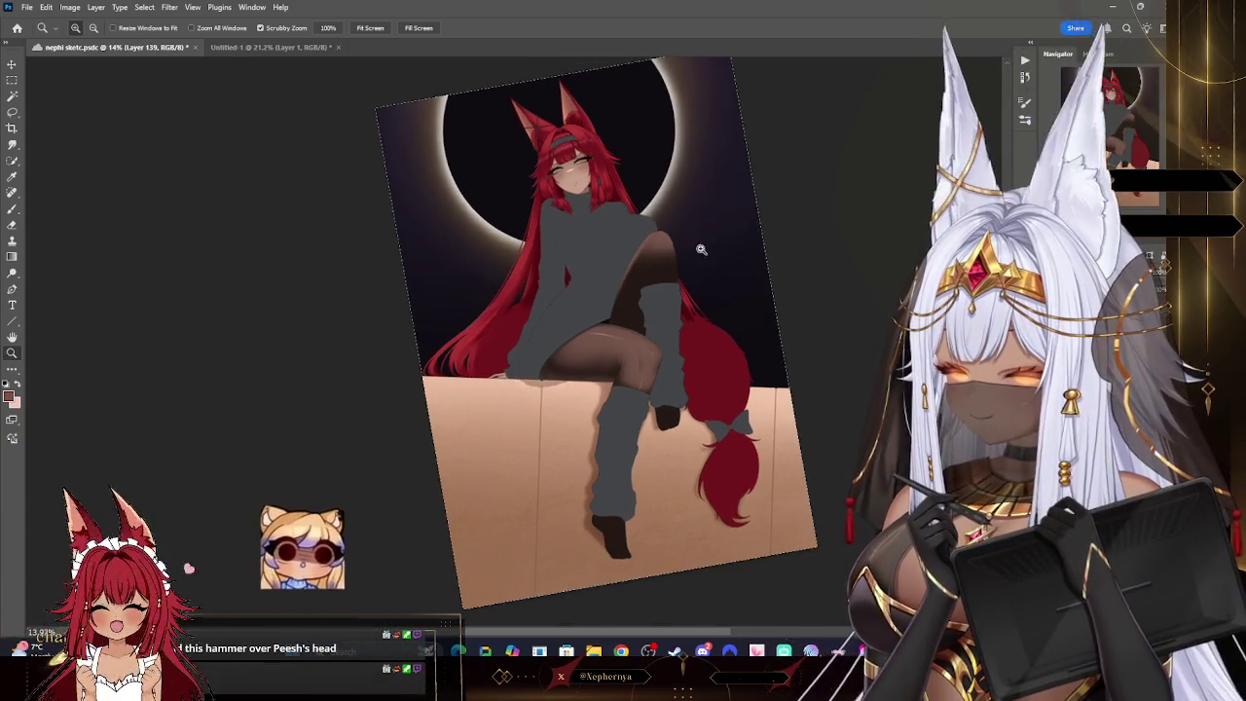
left_click_drag(703, 239, 717, 373)
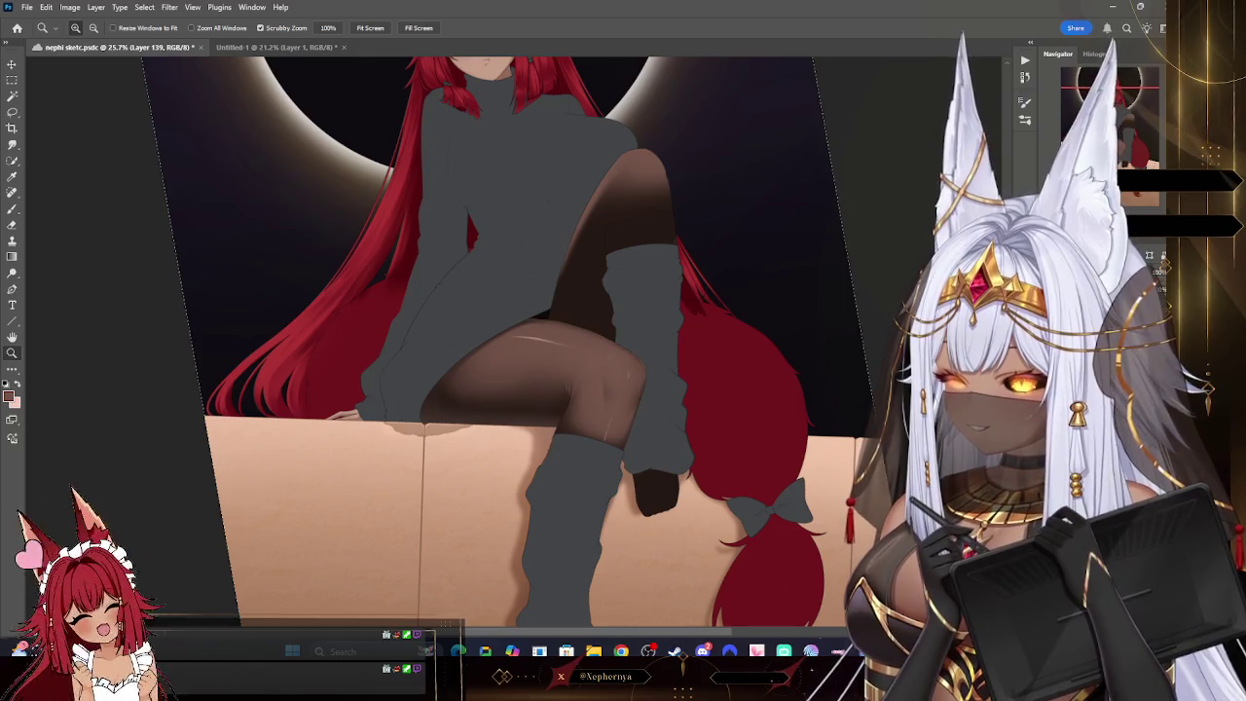
mouse_move(639, 387)
left_mouse_down()
mouse_move(681, 391)
mouse_move(632, 526)
left_mouse_up()
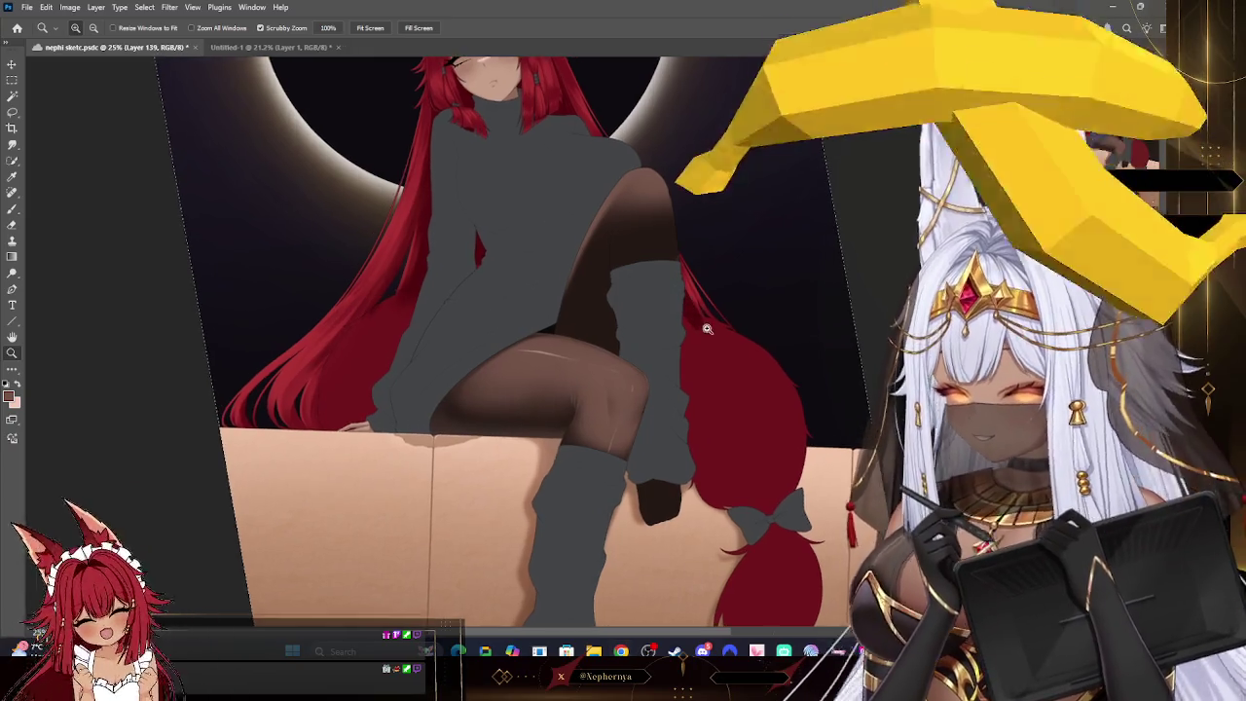
- Zoom out, apply Fit Screen, and reset the canvas rotation so the fox girl is upright
mouse_move(674, 288)
left_mouse_down()
mouse_move(613, 292)
mouse_move(672, 292)
left_mouse_up()
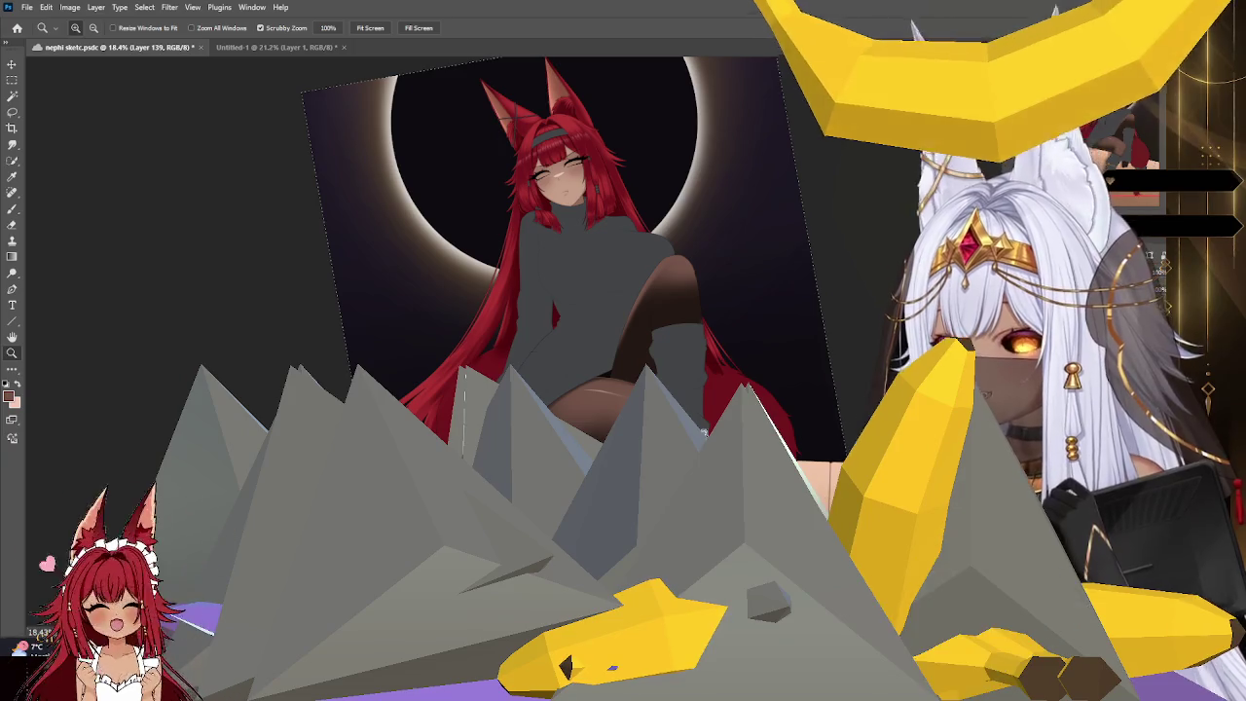
scroll(637, 263, "down", 2)
scroll(636, 547, "up", 4)
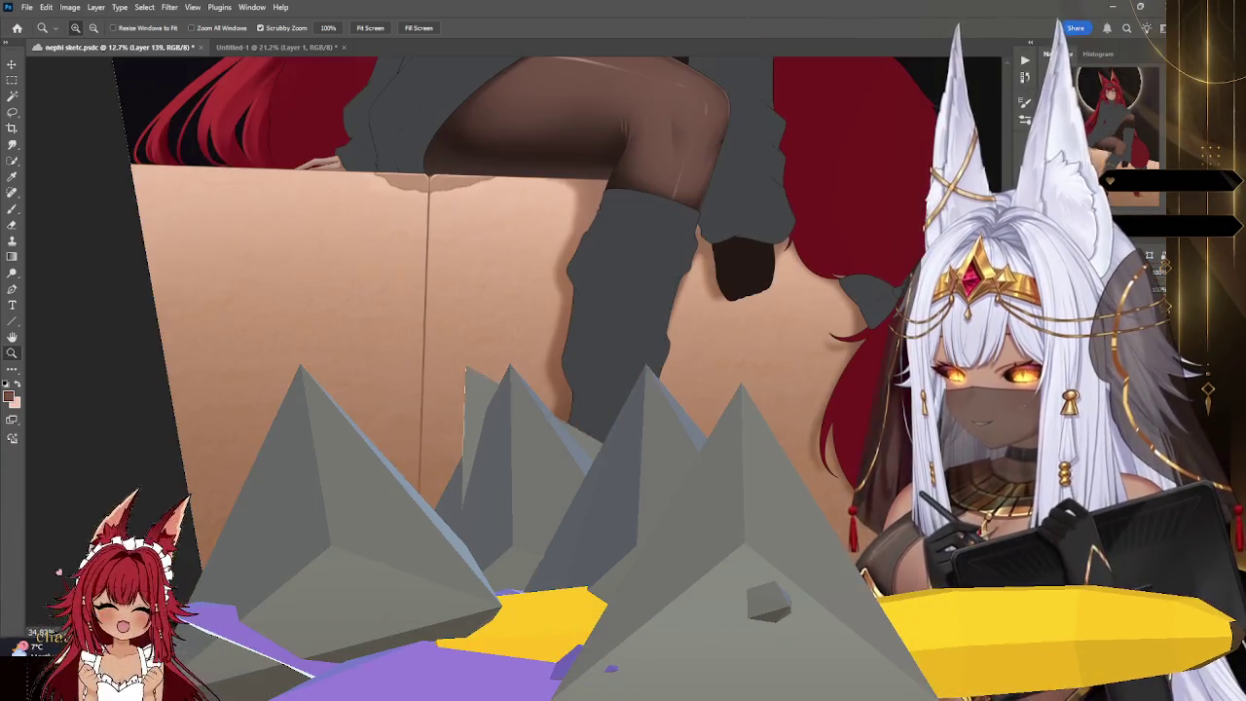
scroll(636, 547, "down", 5)
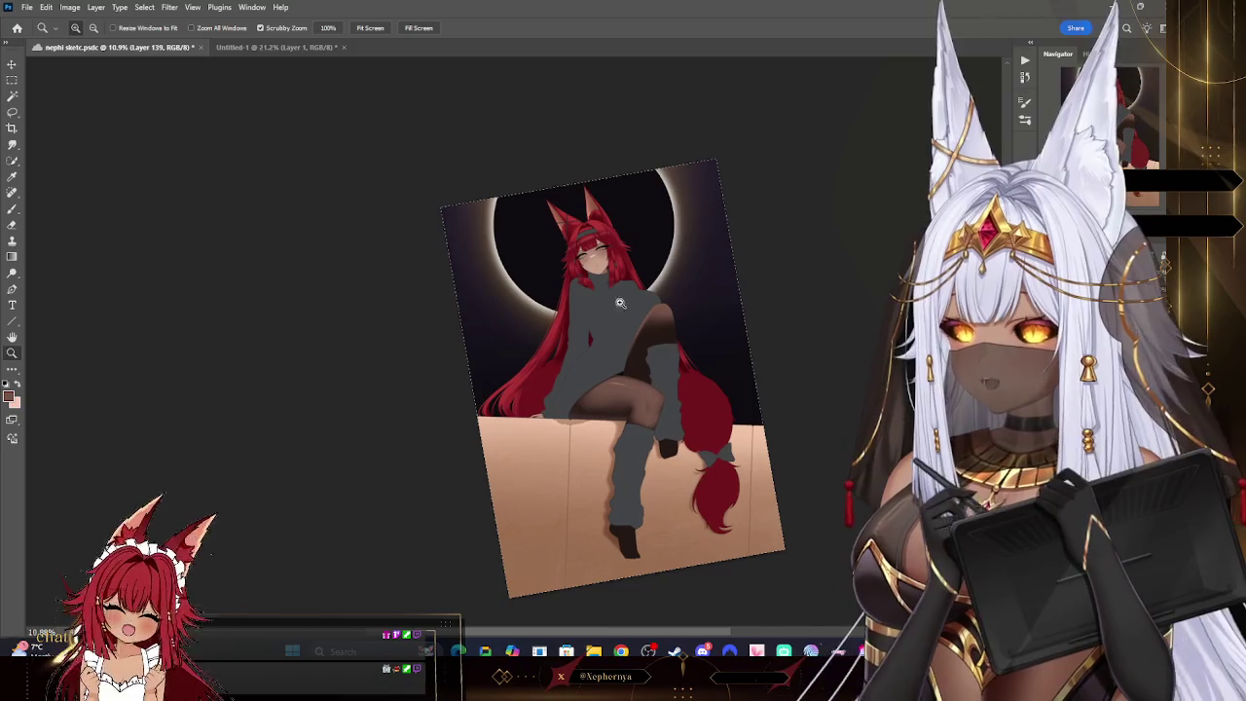
left_click(370, 28)
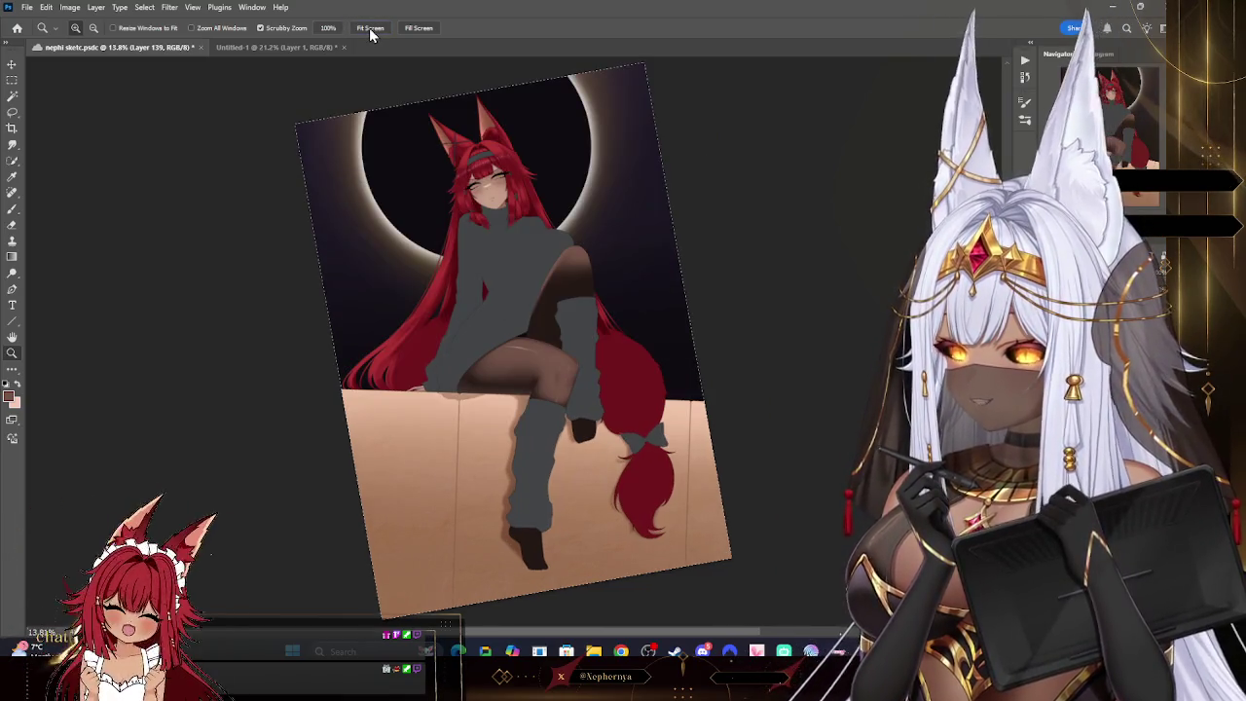
key("Escape")
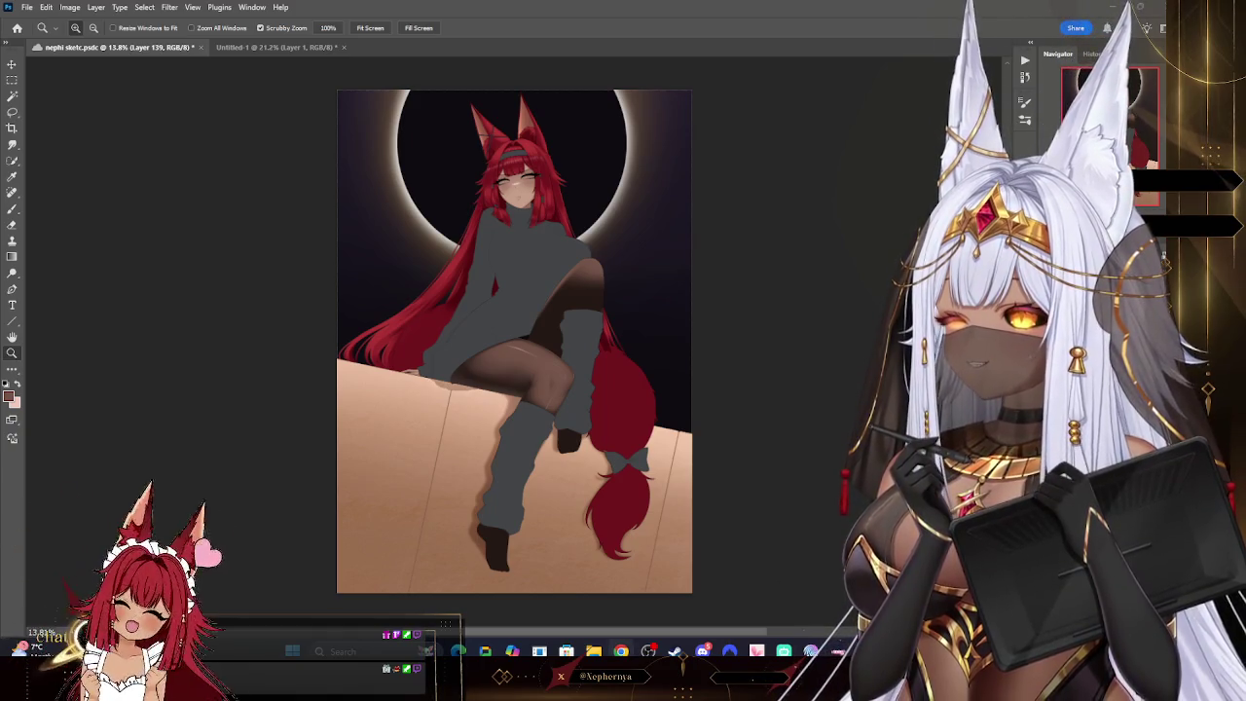
- Save the fox girl document with Ctrl+S
key("ctrl+s")
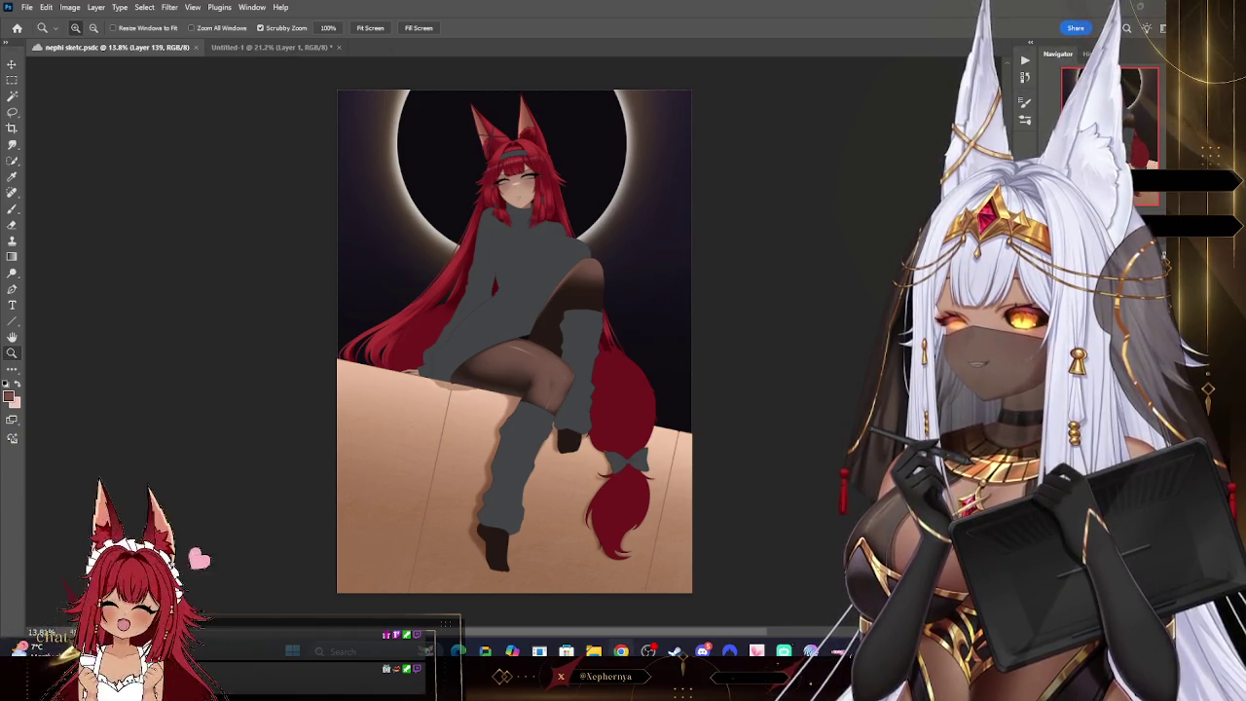